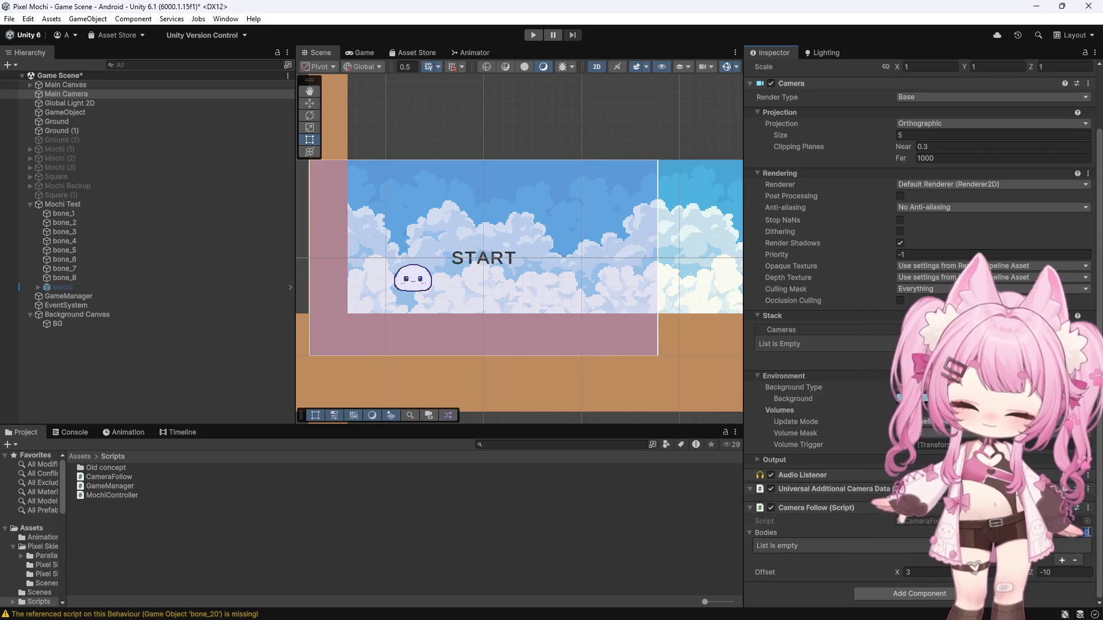
type("8")
- Size the Bodies list to 8 and assign bone_1 through bone_4 to its first four entries
key("Return")
scroll(880, 393, "down", 3)
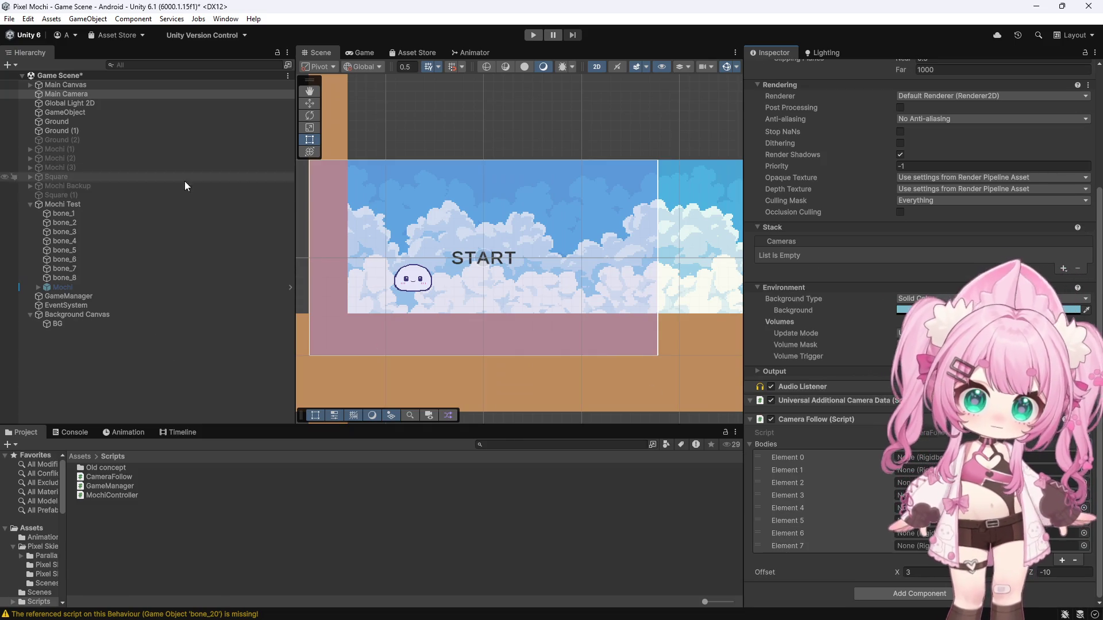
left_click_drag(64, 214, 916, 462)
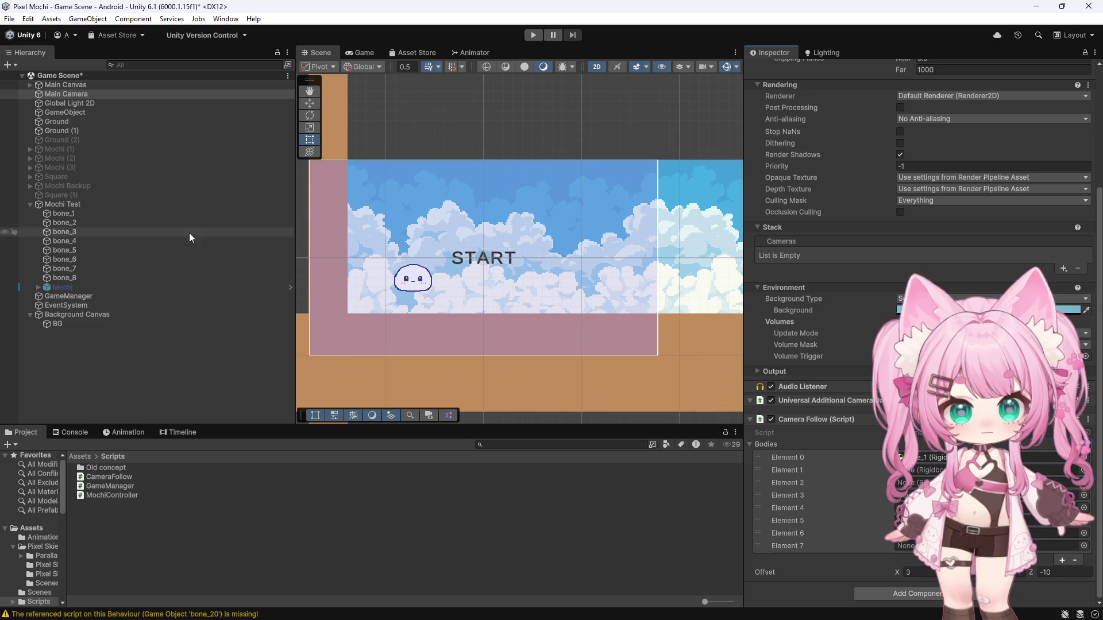
left_click_drag(63, 222, 915, 471)
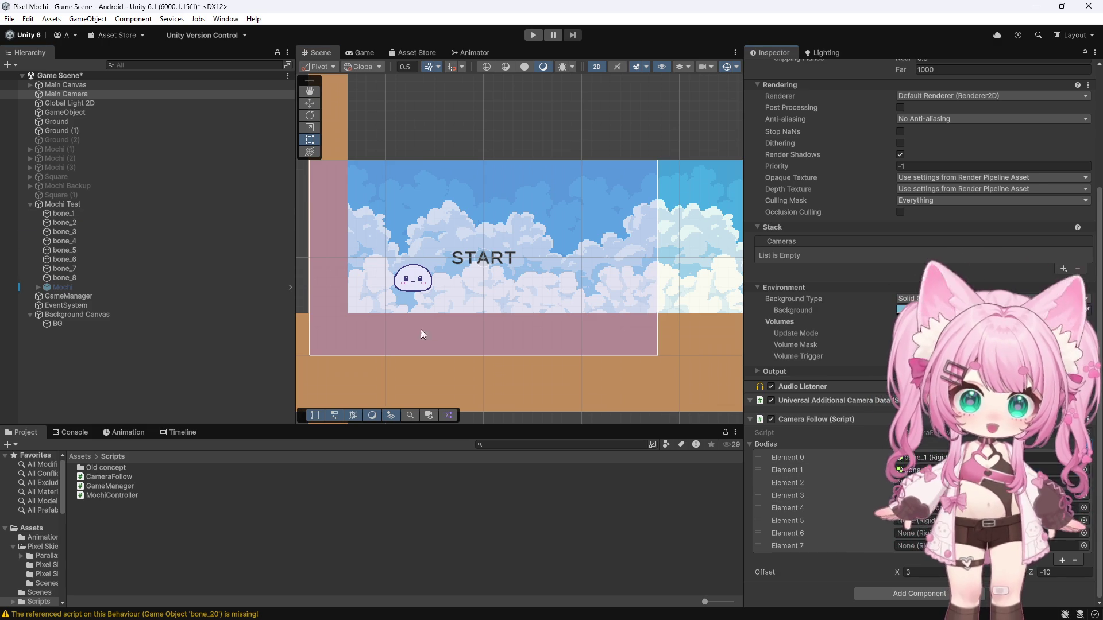
left_click_drag(63, 232, 915, 482)
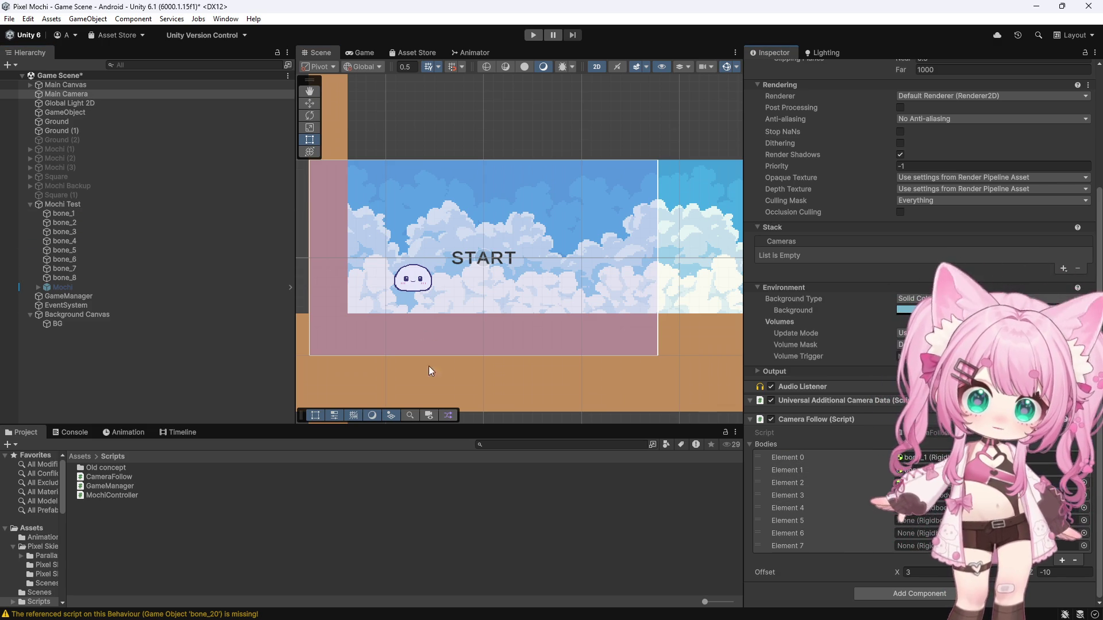
left_click_drag(63, 241, 916, 495)
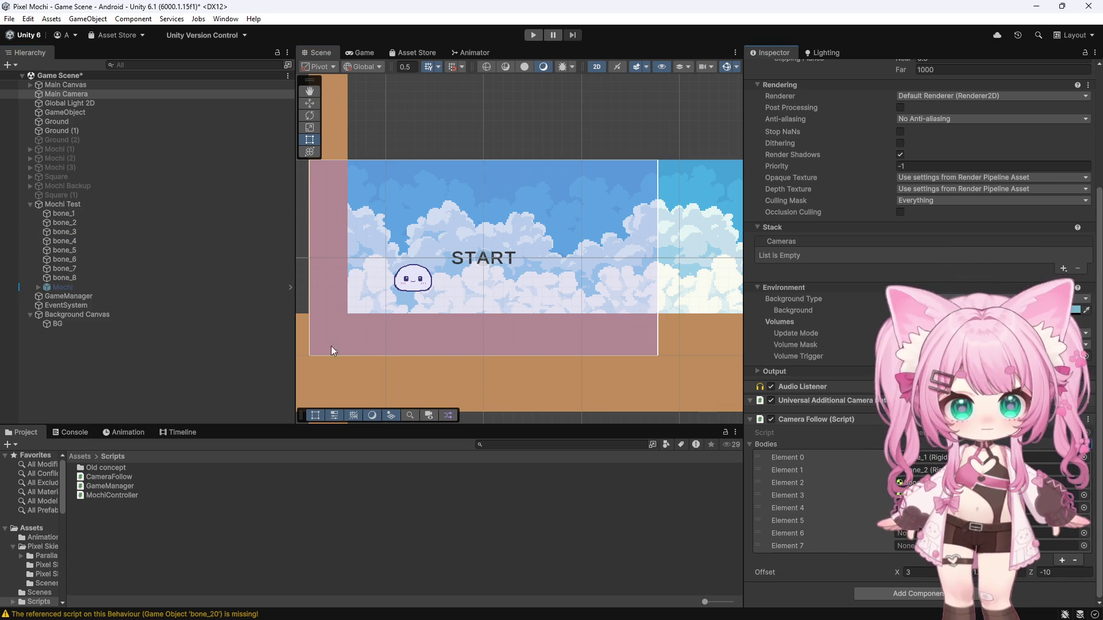
- Assign bone_5, bone_7 and bone_8 to the remaining Bodies entries
left_click_drag(67, 250, 923, 508)
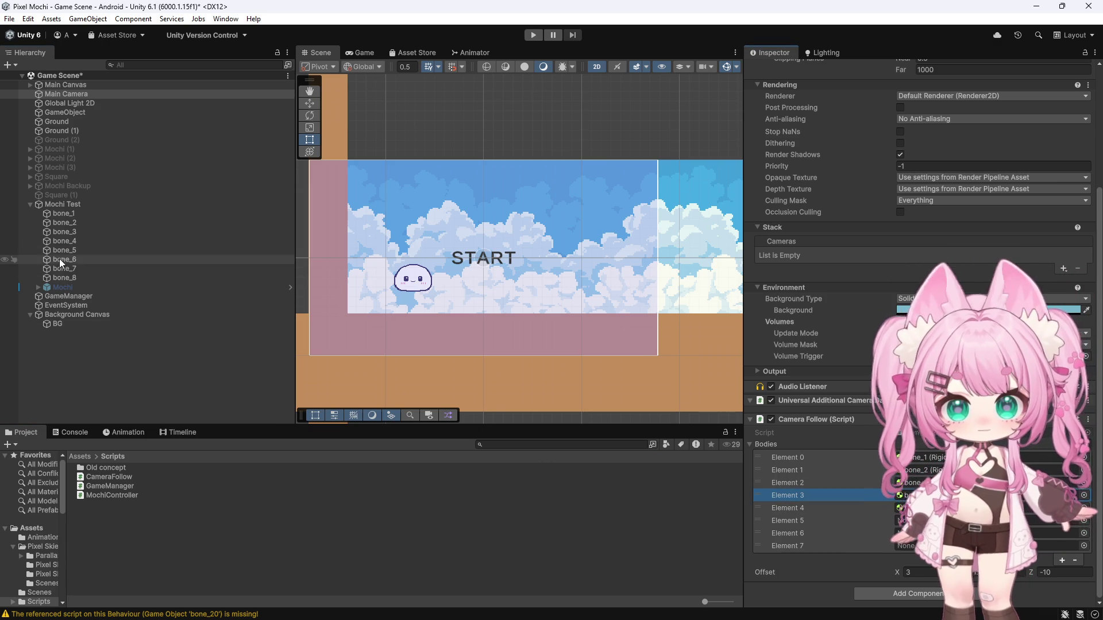
left_click_drag(52, 270, 920, 536)
left_click_drag(64, 277, 914, 546)
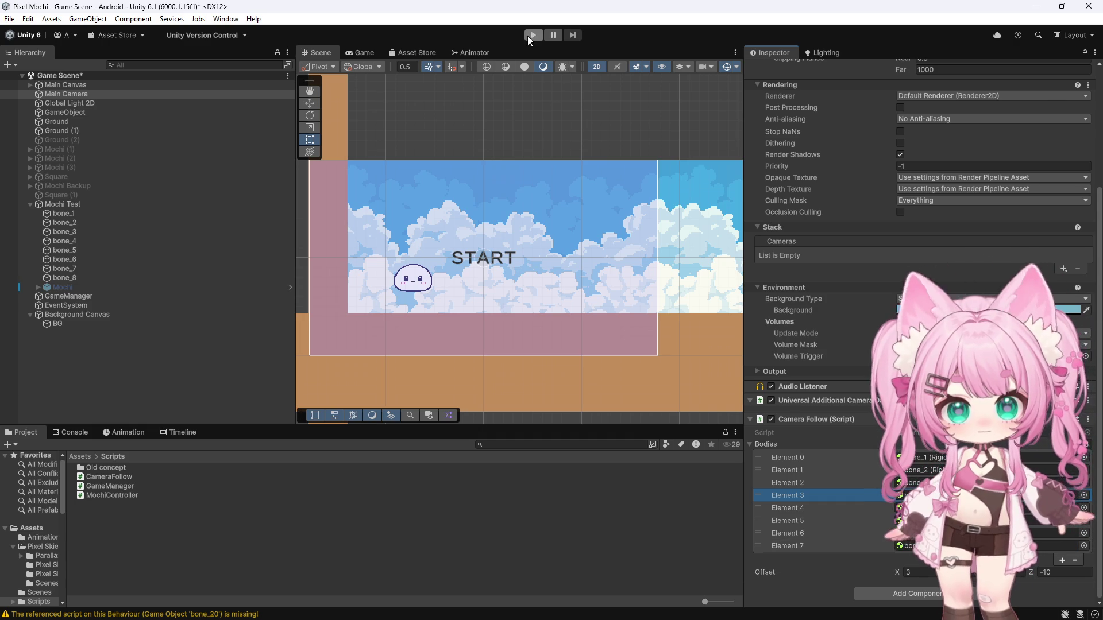
- Enter play mode and start the game so the camera tracks the rolling mochi
left_click(534, 34)
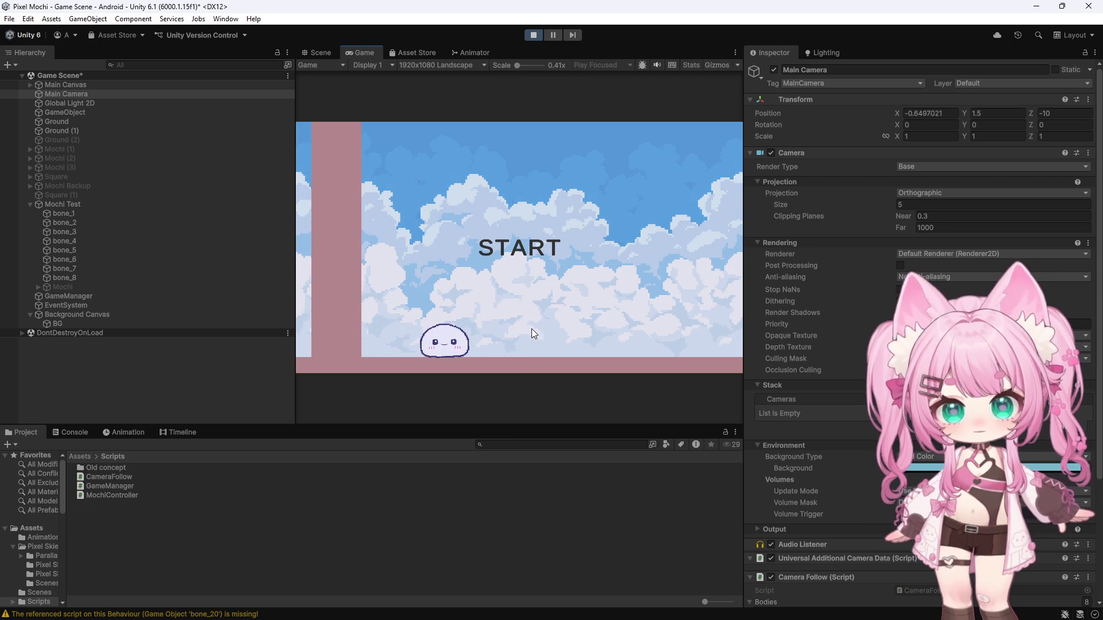
left_click(533, 222)
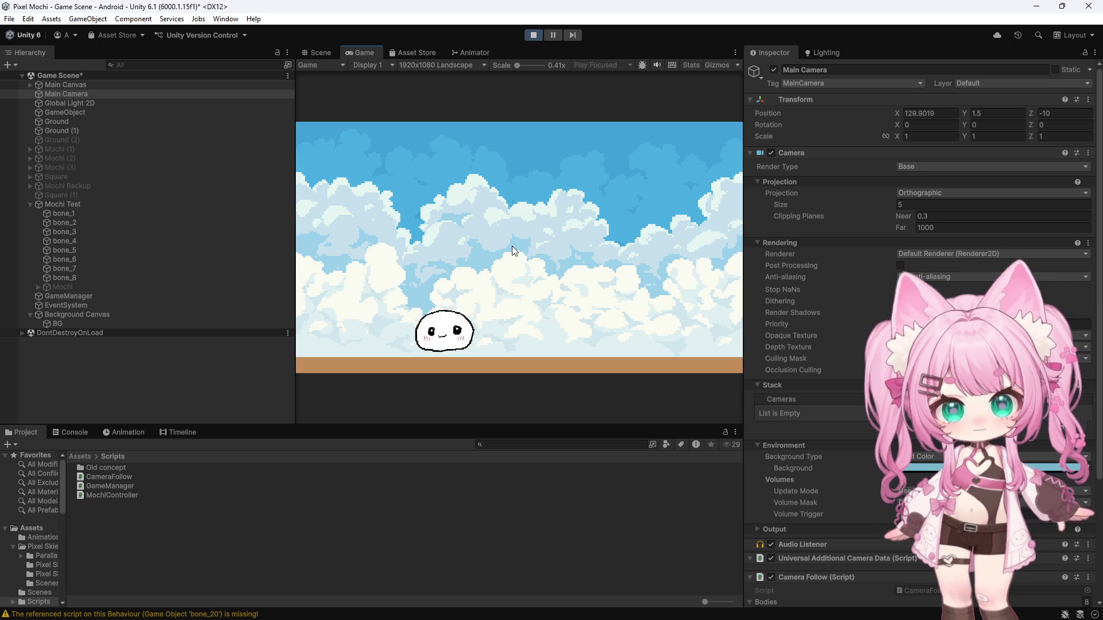
- Exit play mode, select Mochi Test, focus its Torque Force and locate the MochiController script
left_click(533, 35)
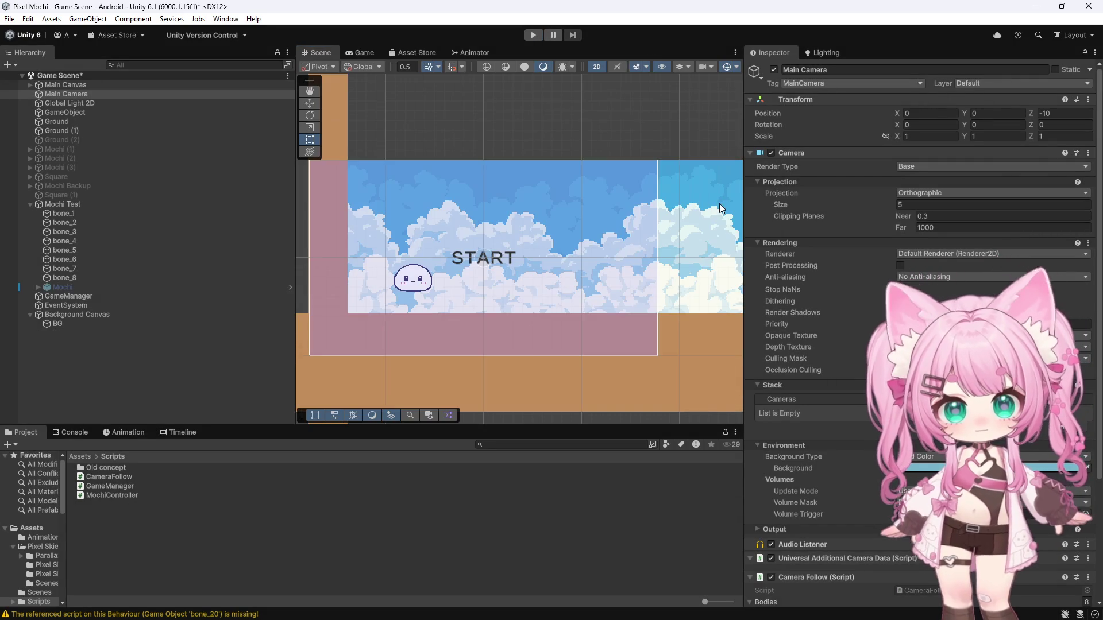
scroll(708, 229, "down", 3)
scroll(532, 213, "up", 2)
scroll(532, 213, "up", 1)
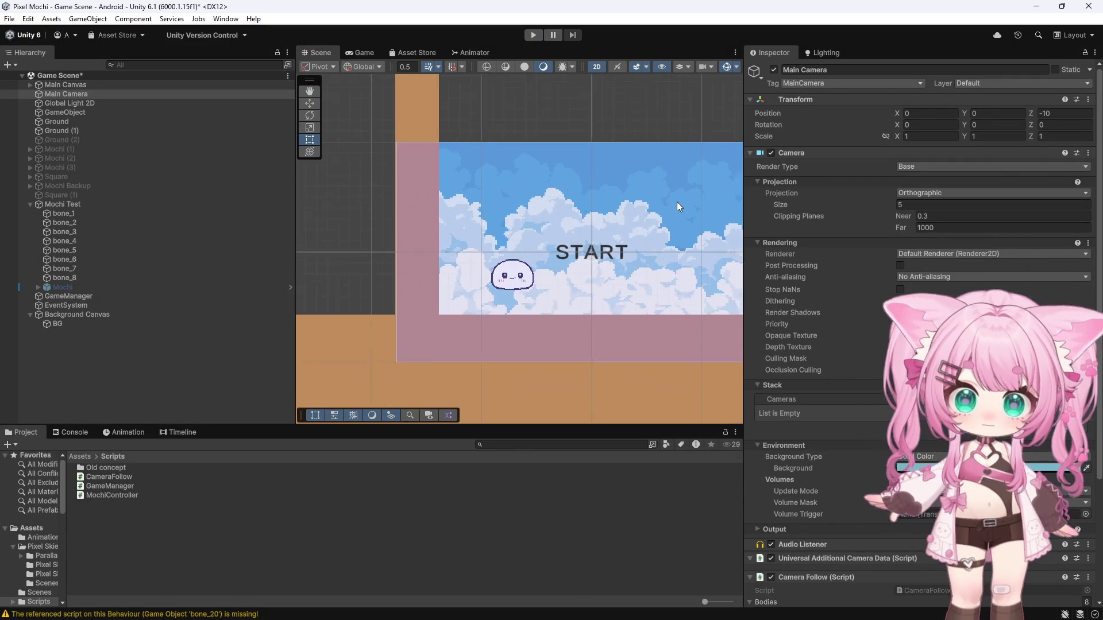
scroll(632, 215, "up", 2)
scroll(630, 212, "up", 2)
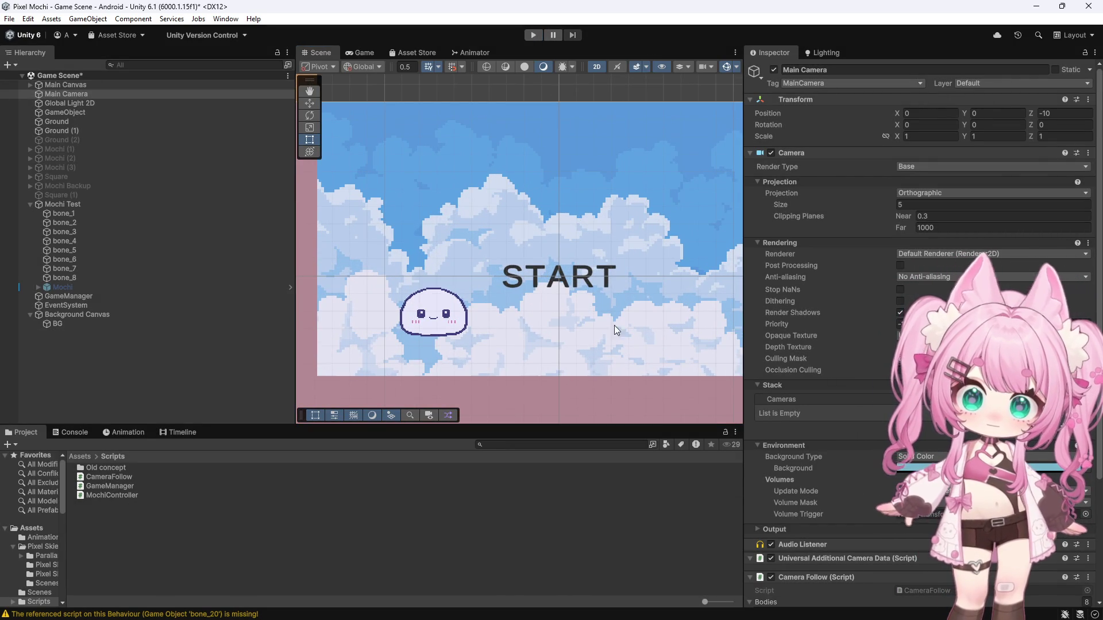
scroll(861, 387, "down", 5)
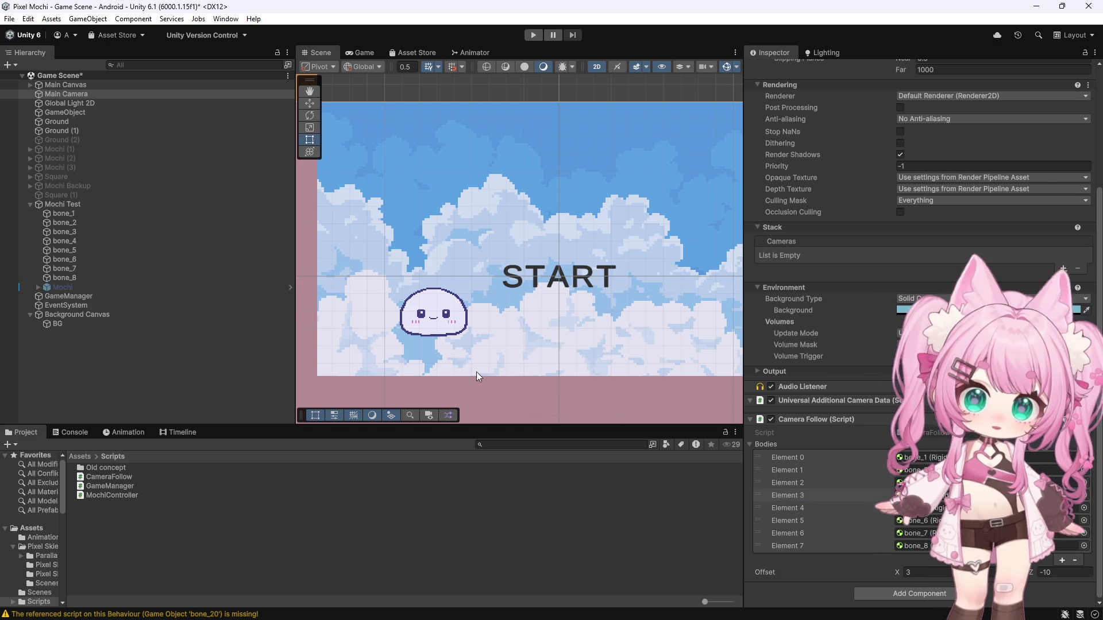
left_click(62, 204)
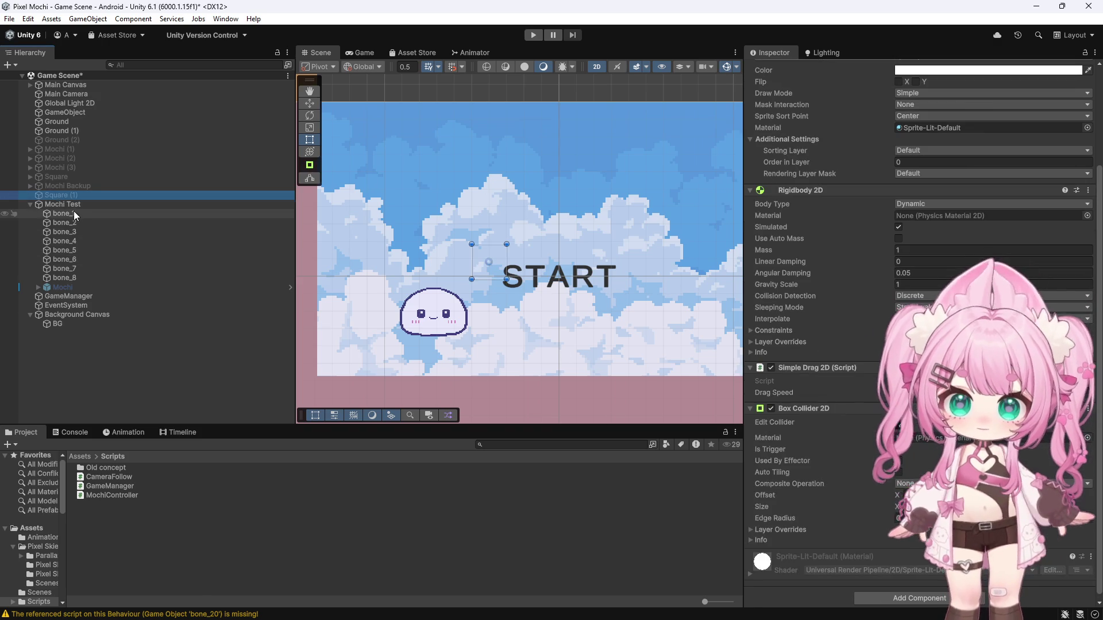
left_click(906, 512)
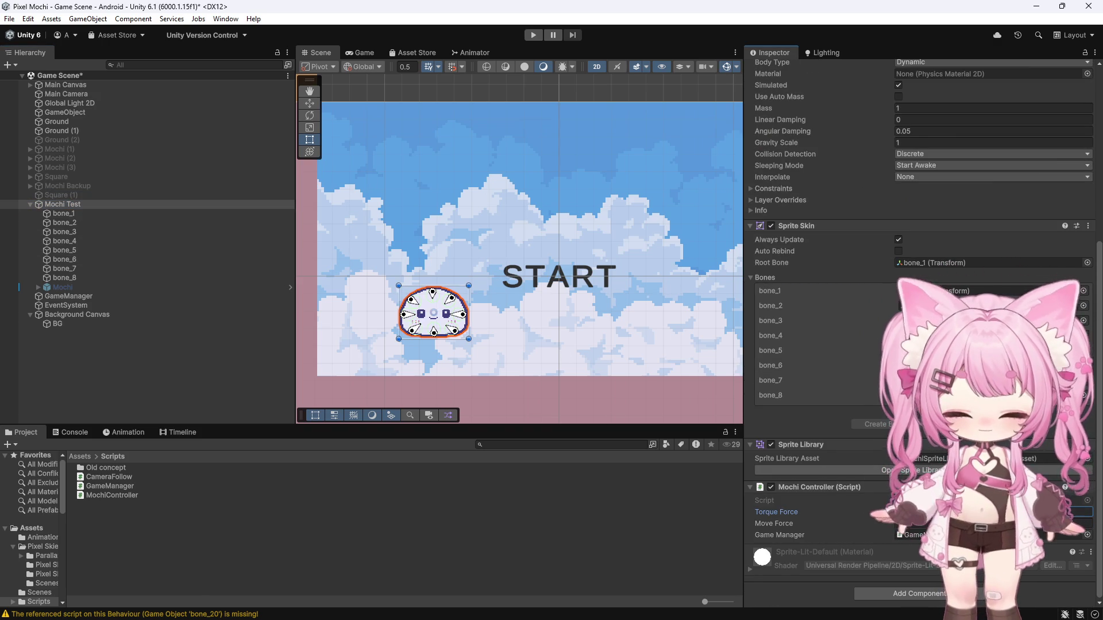
left_click(992, 500)
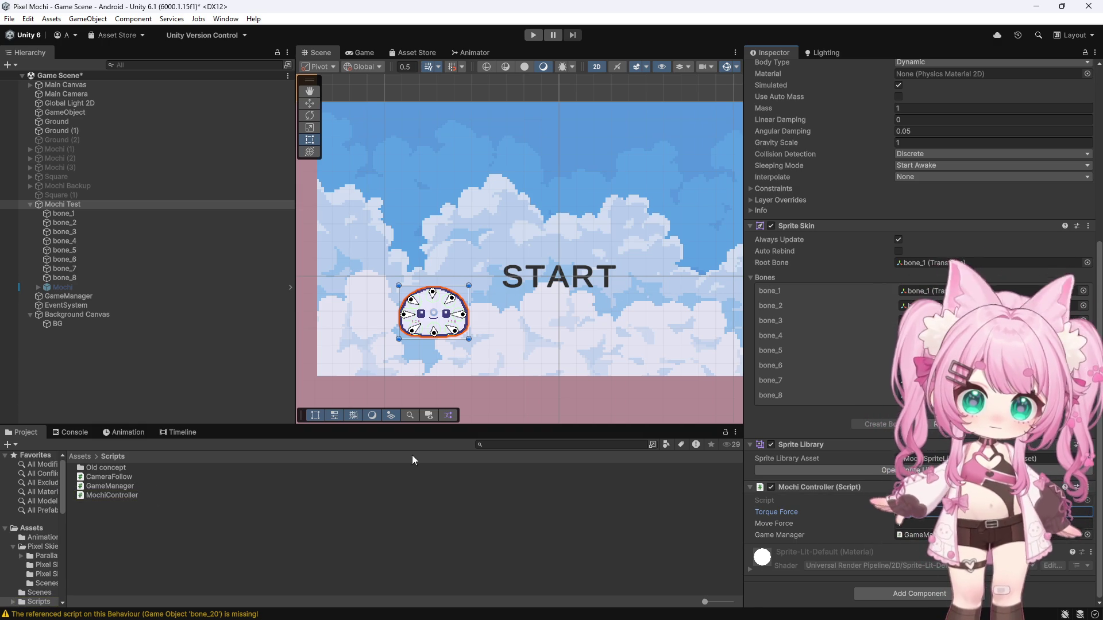
scroll(1061, 259, "up", 5)
scroll(1061, 259, "up", 2)
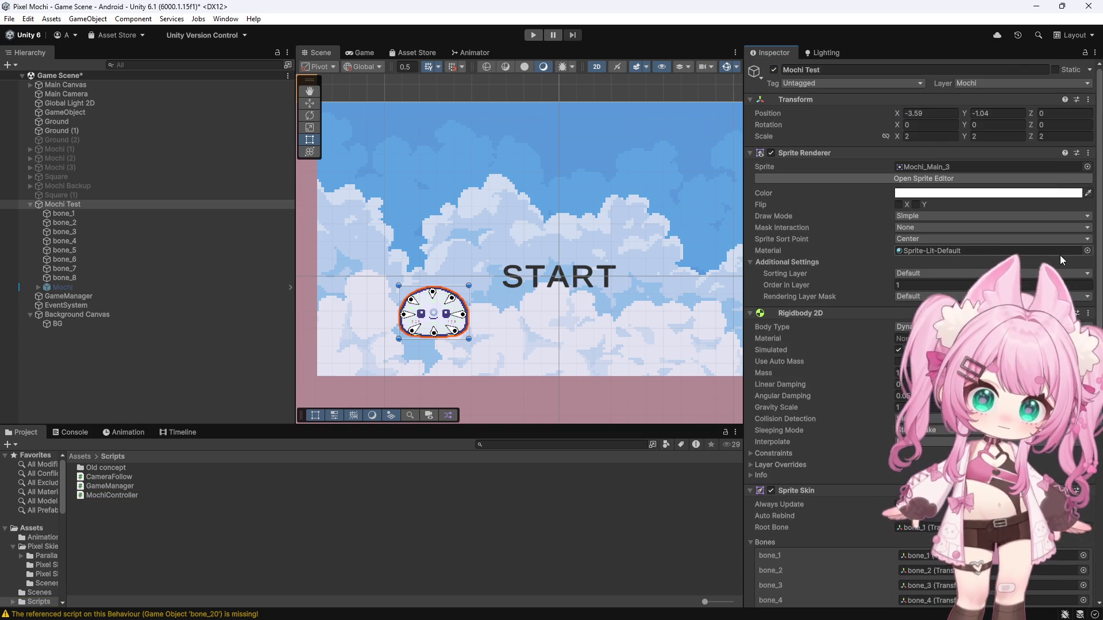
scroll(922, 407, "down", 3)
scroll(923, 407, "down", 4)
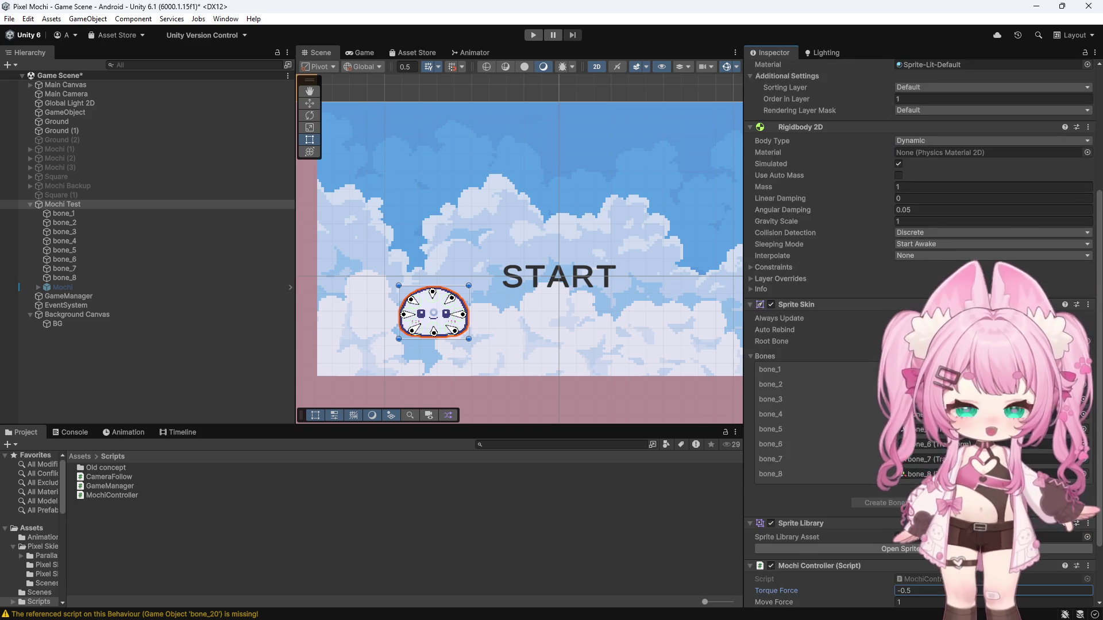
scroll(924, 406, "down", 1)
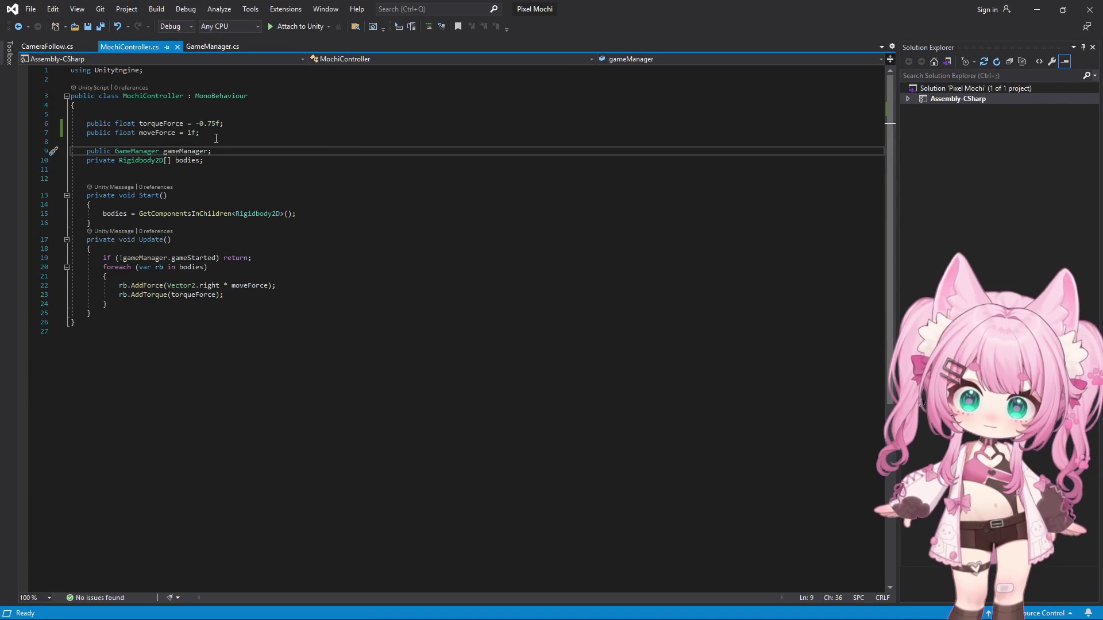
- Change torqueForce from -0.75f to -0.5f, save all files and return to Unity
left_click_drag(217, 123, 207, 124)
type("5")
left_click(424, 369)
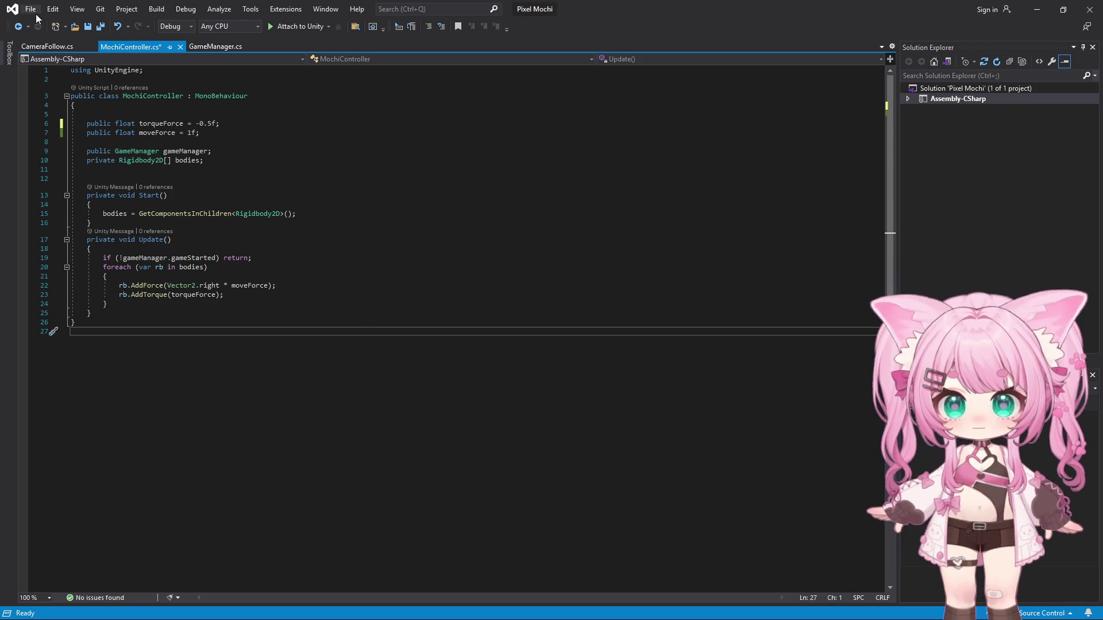
left_click(31, 9)
left_click(52, 144)
left_click(1037, 9)
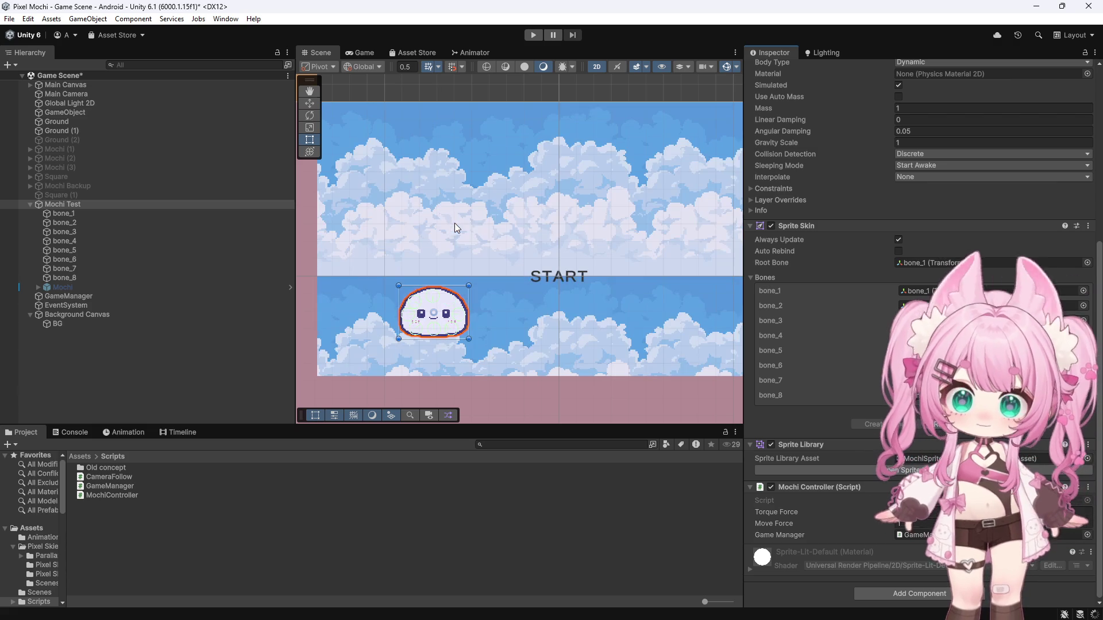
left_click(538, 36)
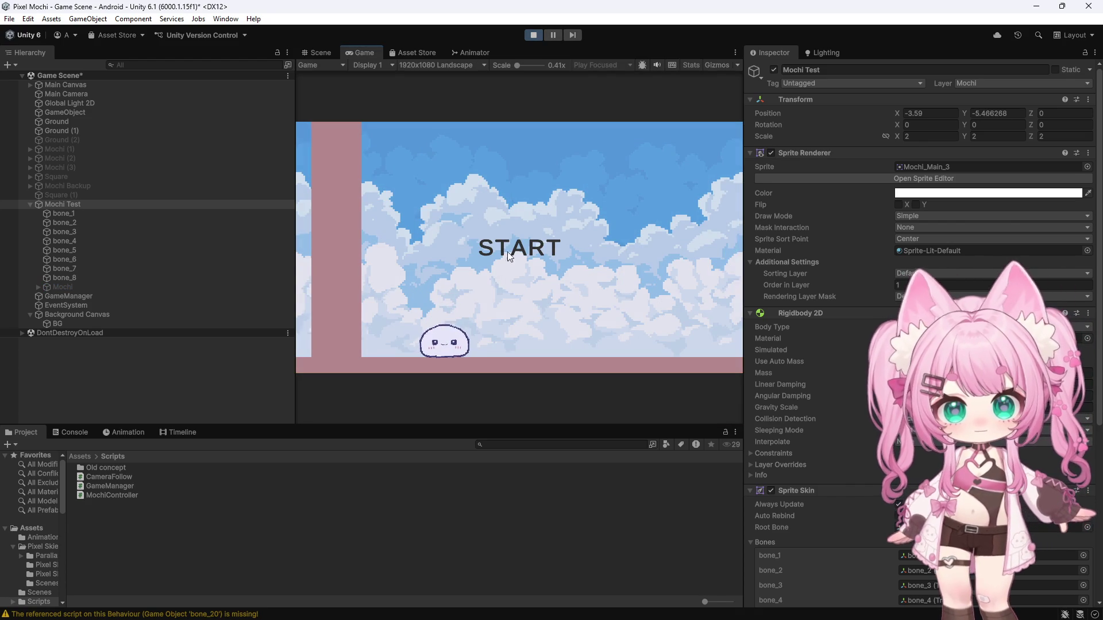
left_click(513, 244)
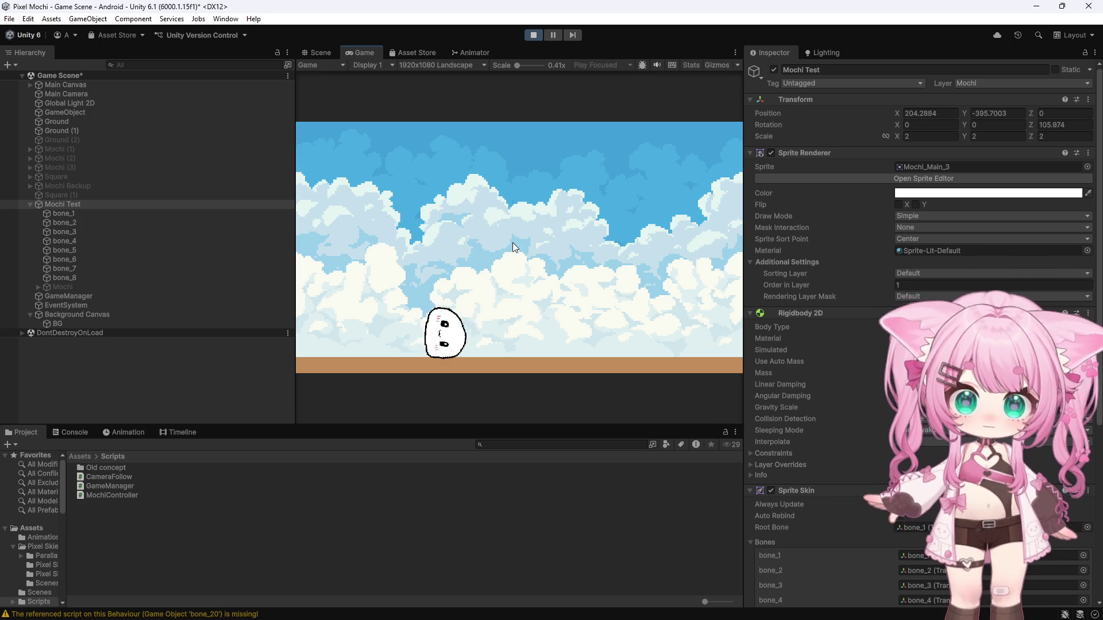
left_click(536, 34)
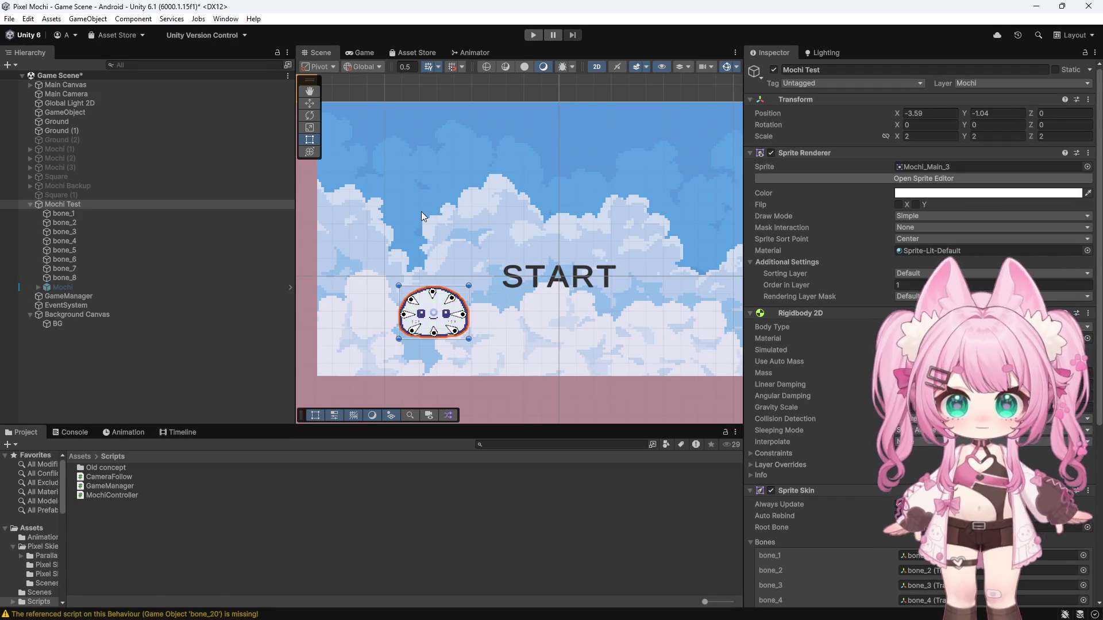
scroll(446, 178, "down", 5)
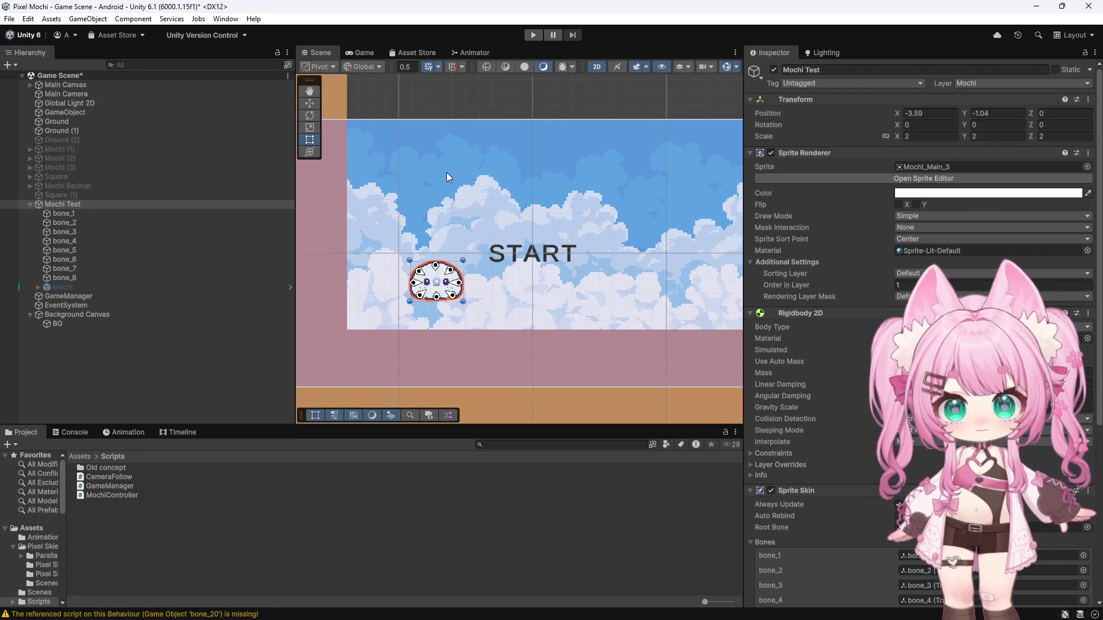
scroll(571, 255, "down", 3)
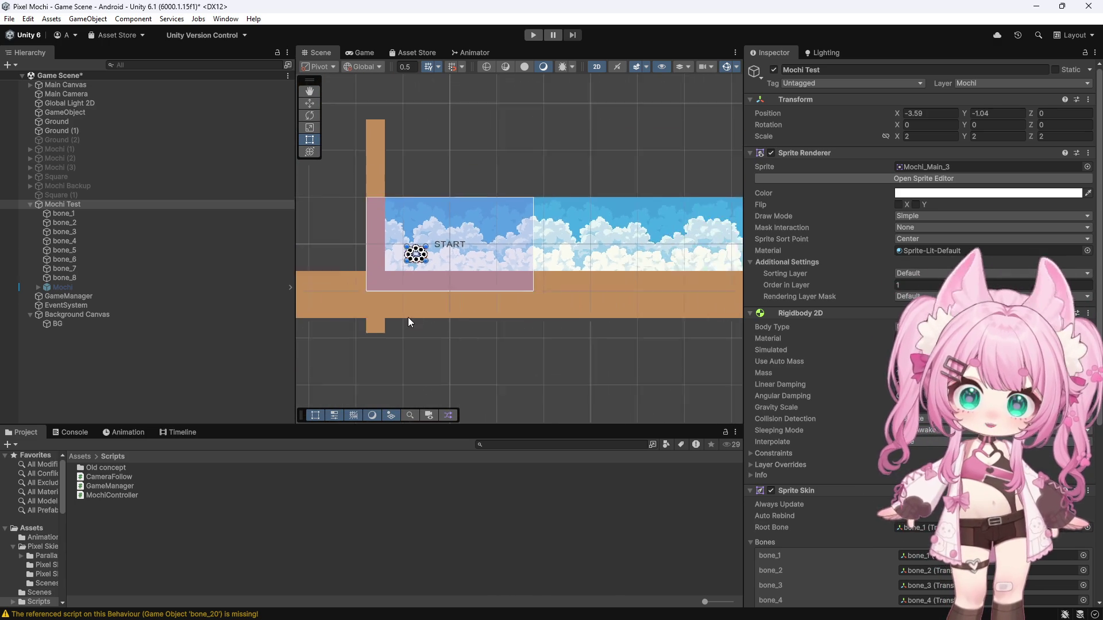
scroll(434, 285, "up", 4)
- Duplicate the tall ground pillar, move the copy right and shrink it into a small block
left_click(358, 181)
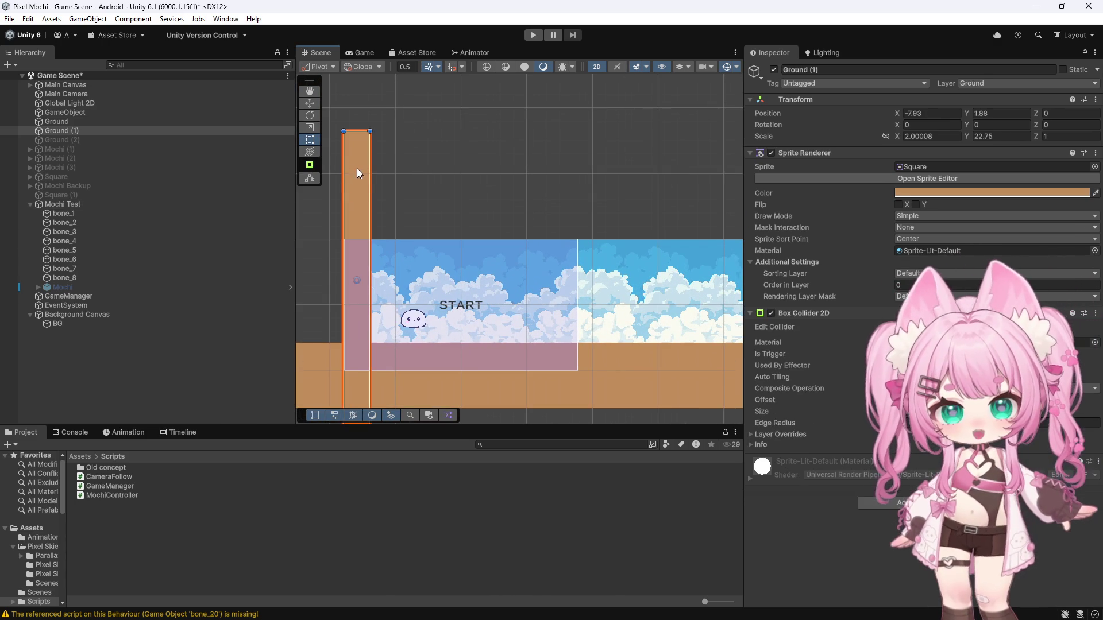
key("ctrl+d")
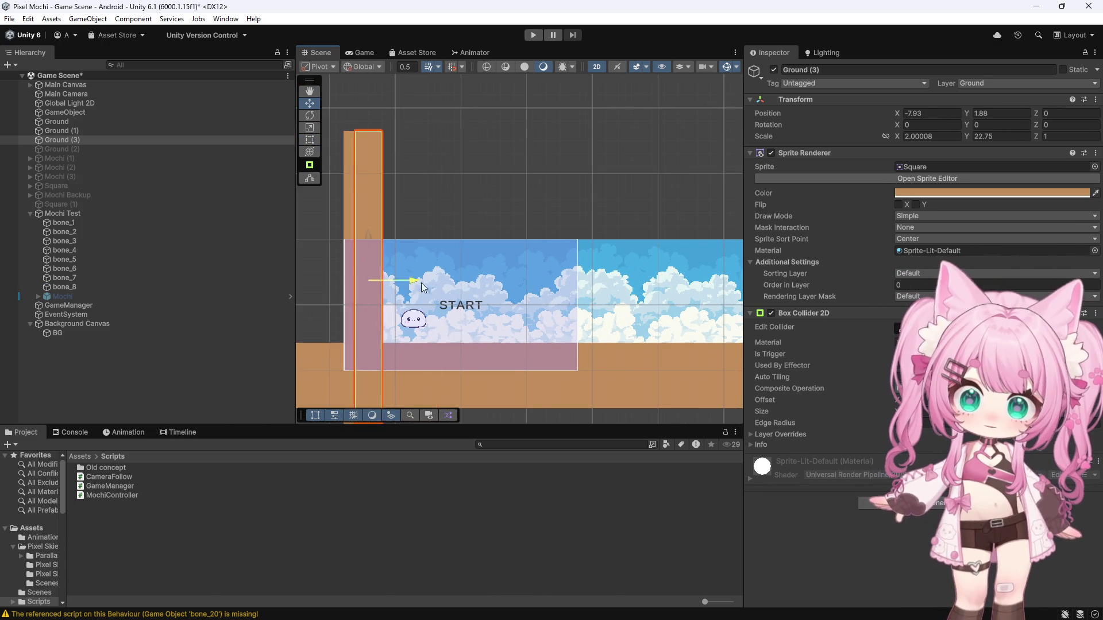
left_click_drag(423, 283, 556, 283)
scroll(526, 181, "down", 2)
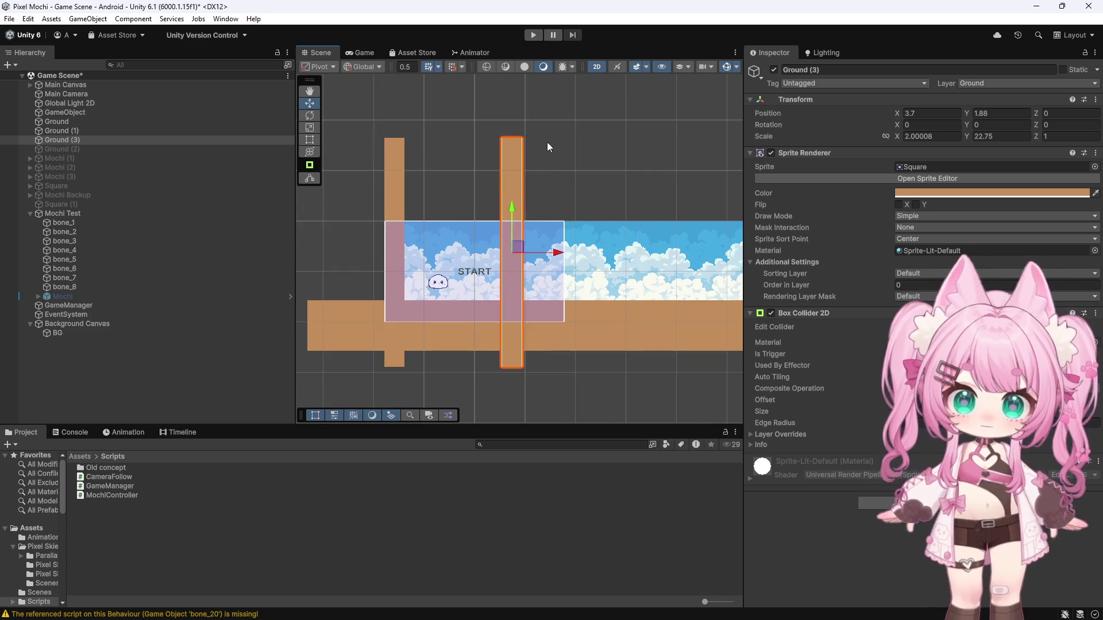
scroll(548, 142, "up", 2)
left_click_drag(504, 223, 507, 268)
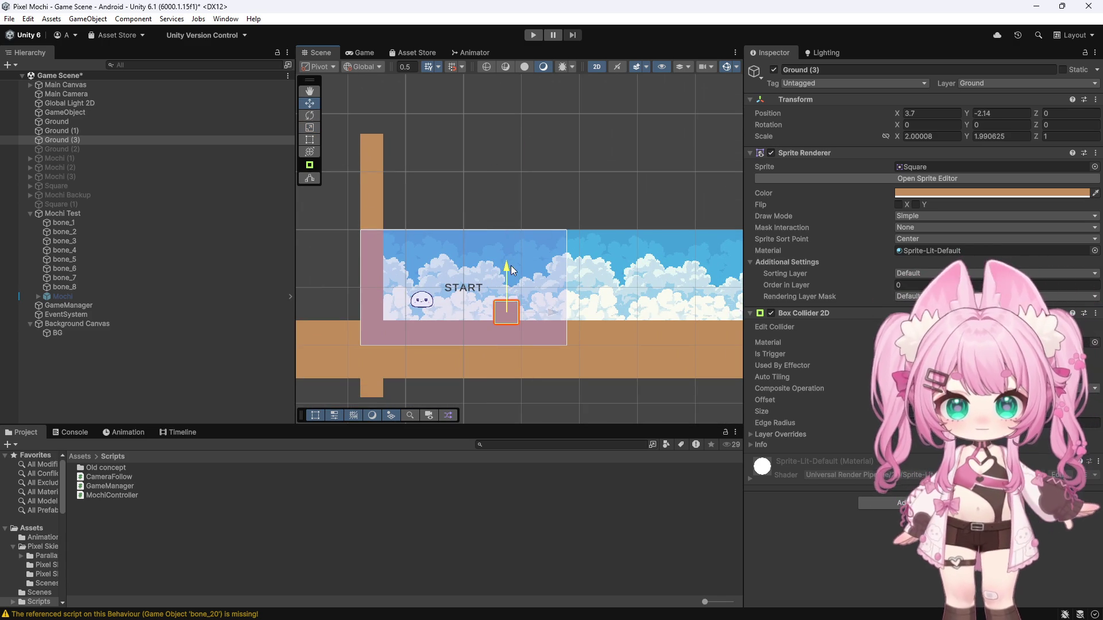
scroll(512, 337, "up", 3)
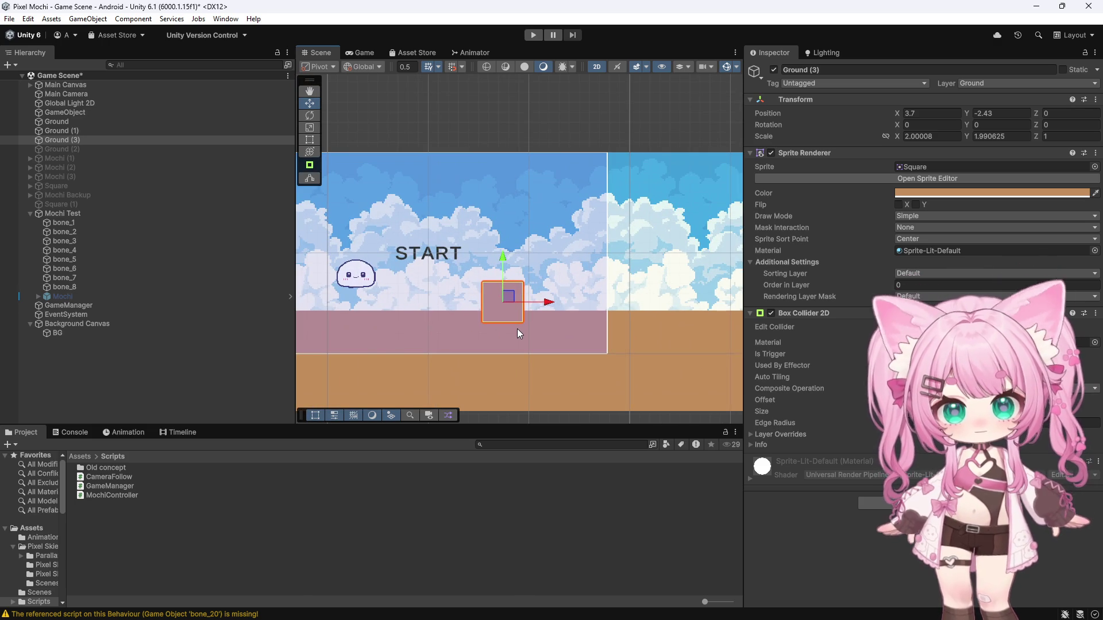
scroll(552, 310, "down", 2)
scroll(388, 209, "down", 1)
scroll(501, 244, "up", 2)
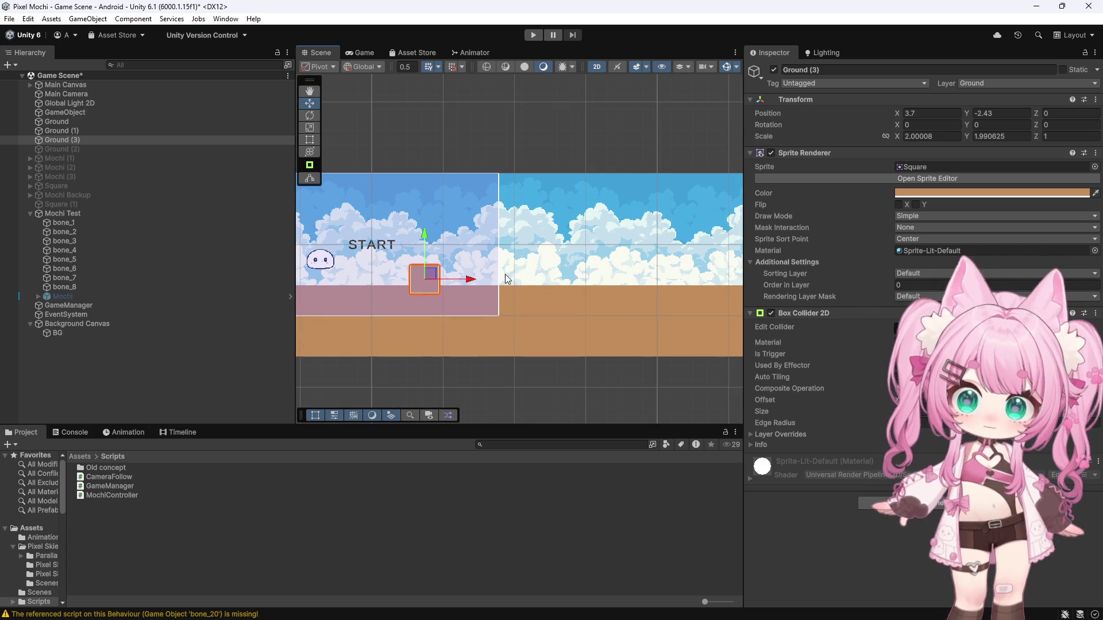
scroll(413, 251, "down", 1)
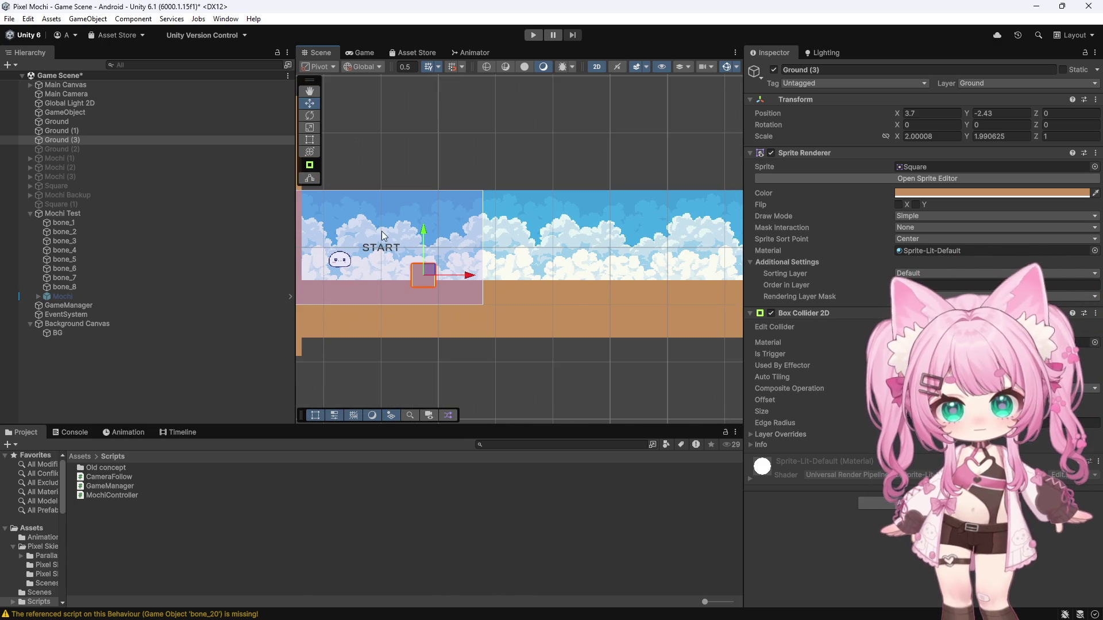
scroll(501, 255, "up", 1)
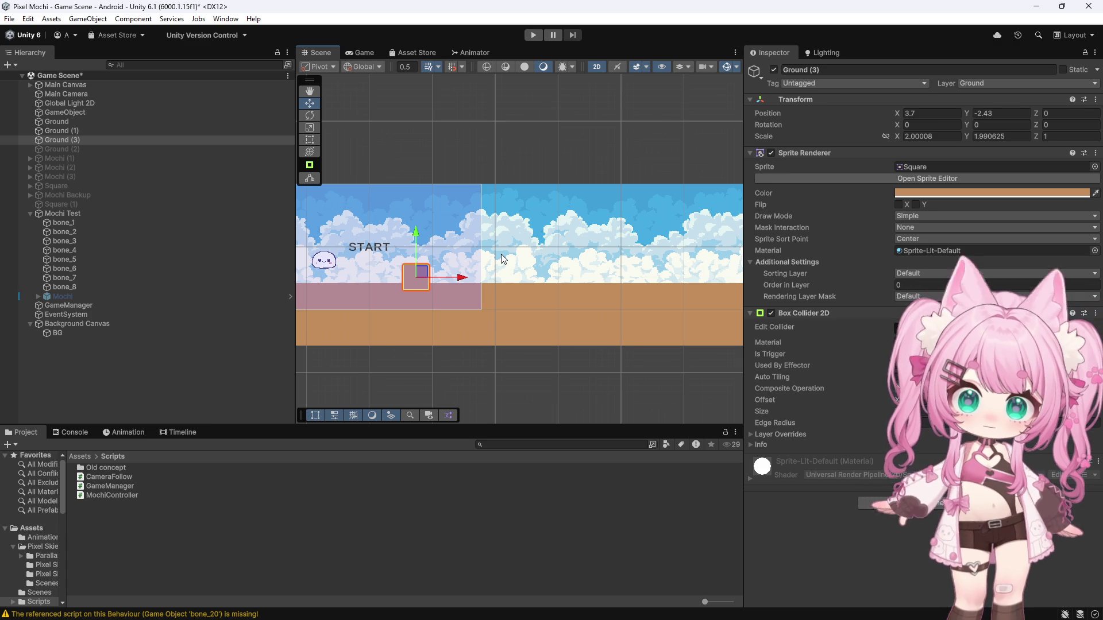
- Duplicate the small block, place it further right on the floor and enter play mode
key("ctrl+d")
left_click_drag(464, 278, 560, 283)
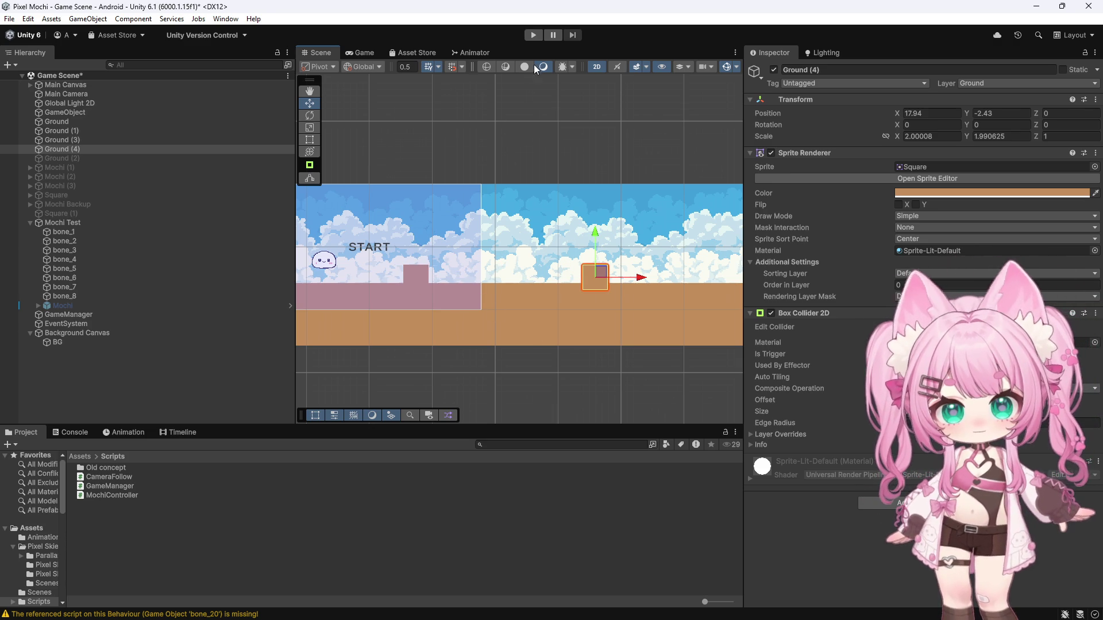
left_click(535, 35)
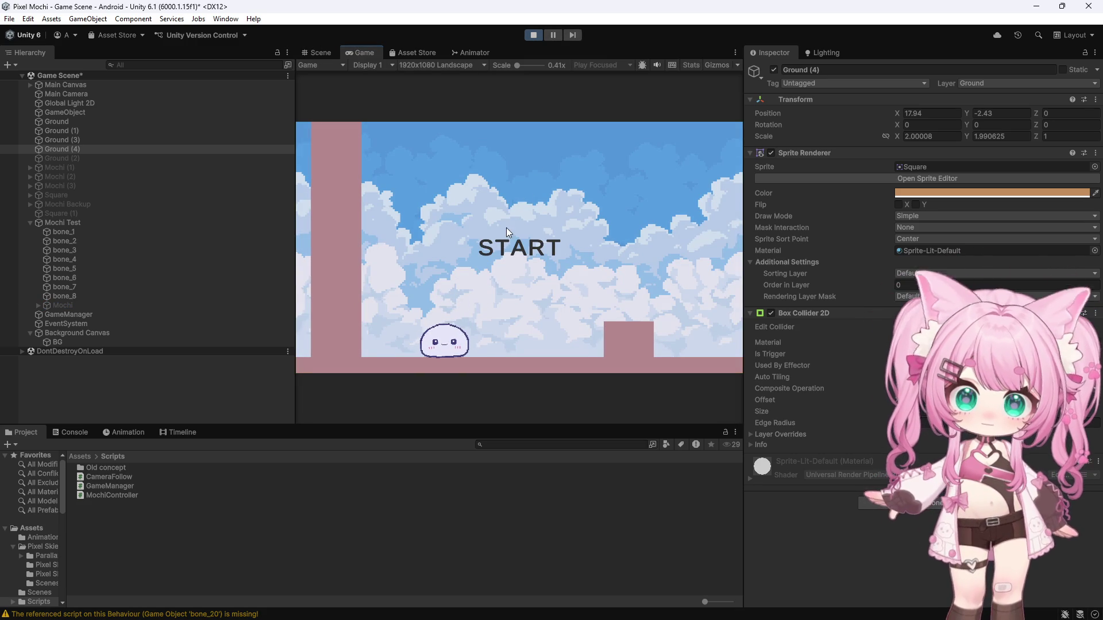
- Run the level twice from the START screen, watching the mochi reach the small block, then stop
left_click(528, 234)
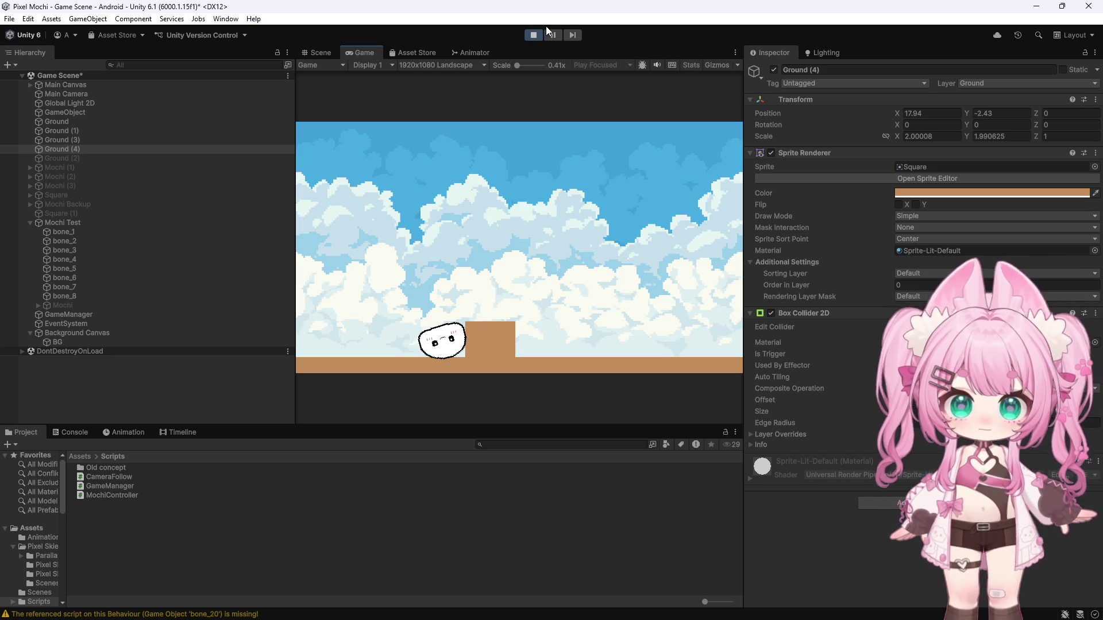
left_click(532, 34)
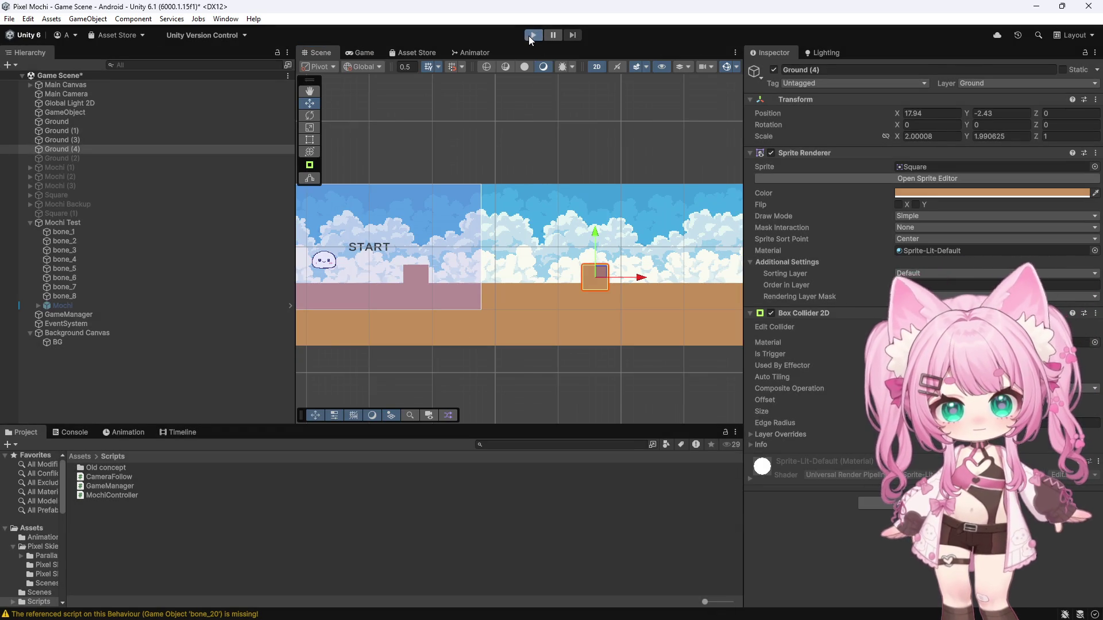
left_click(531, 35)
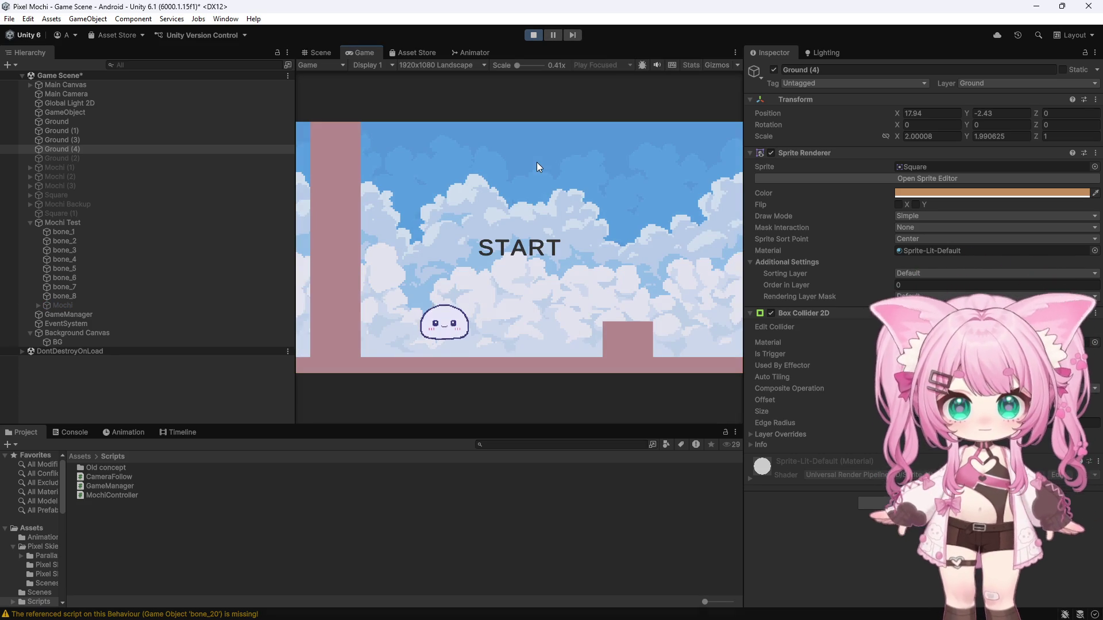
left_click(537, 163)
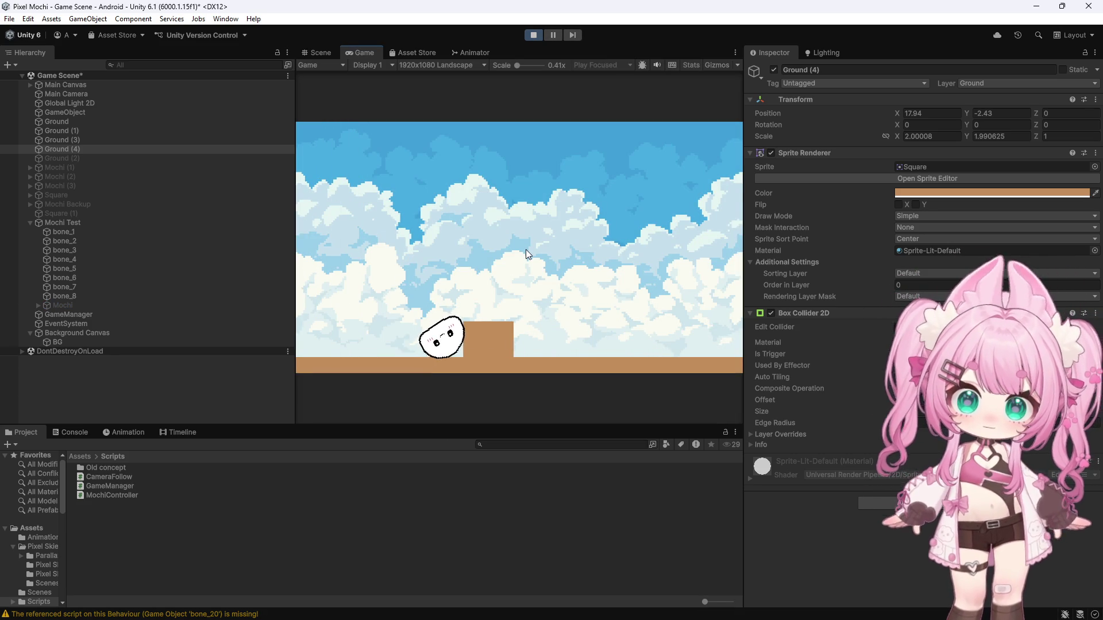
left_click(534, 35)
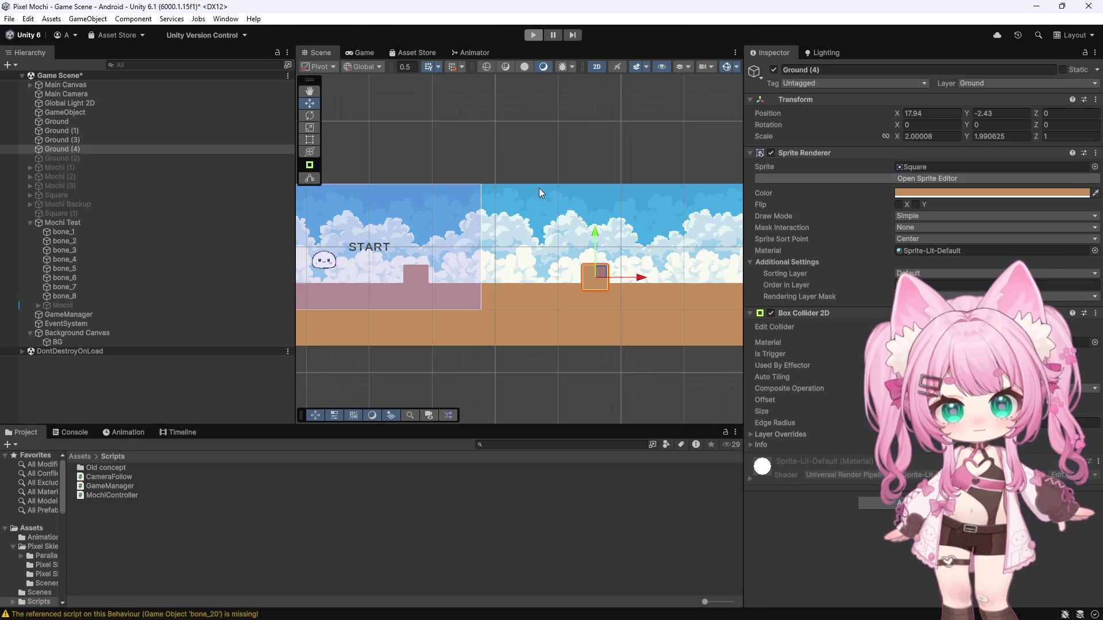
scroll(416, 304, "up", 2)
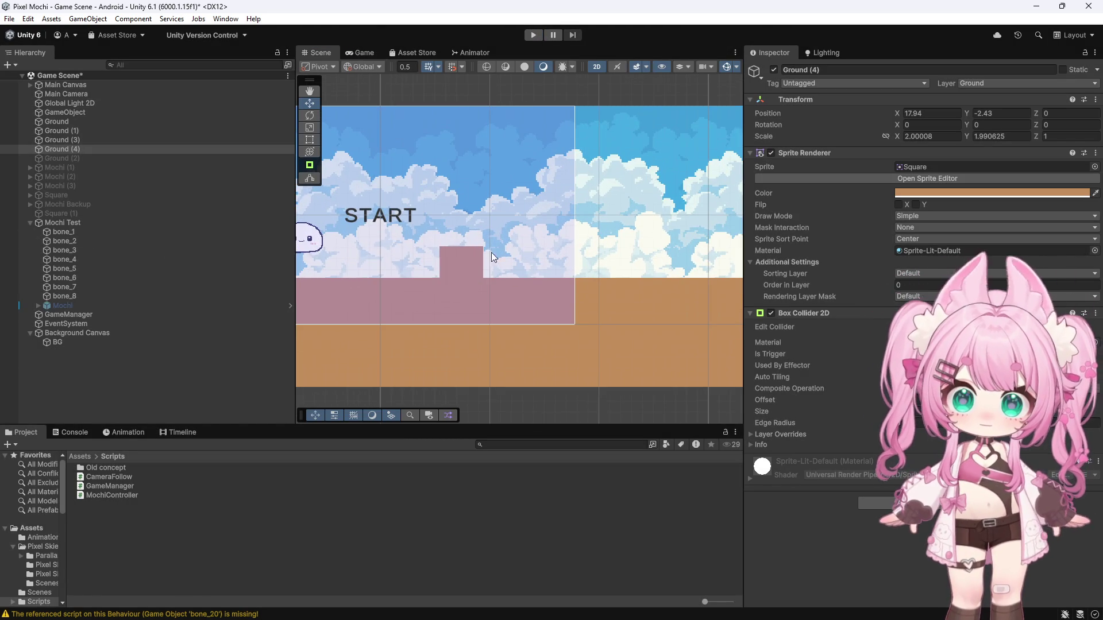
scroll(492, 253, "down", 1)
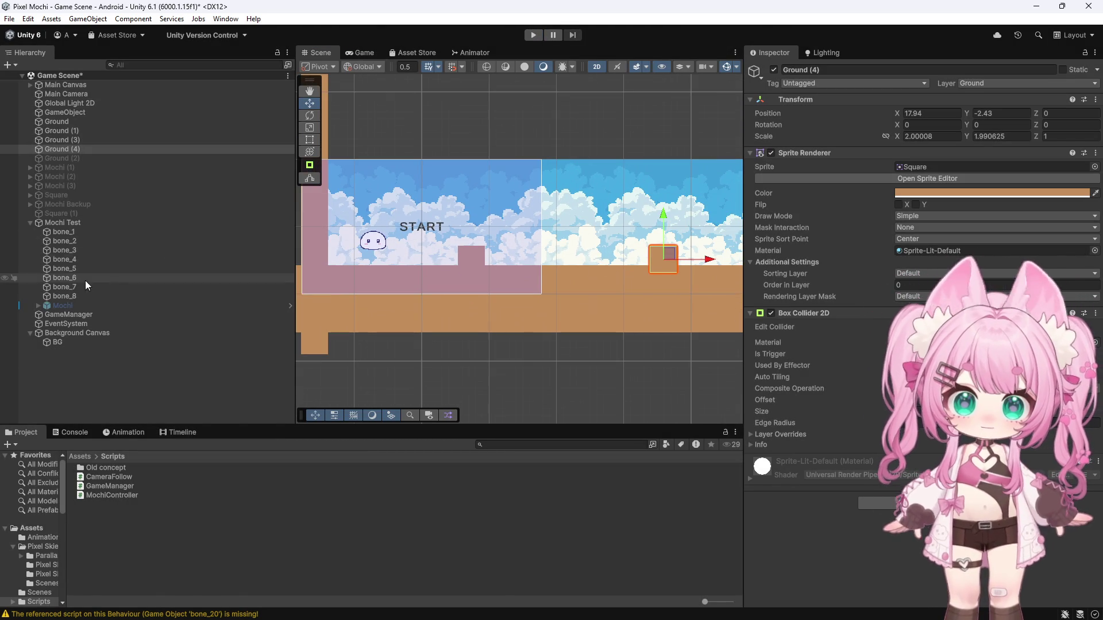
- Delete Ground (4), make Ground (3) taller and slightly higher, then enter play mode
key("Delete")
left_click(69, 149)
scroll(487, 256, "up", 2)
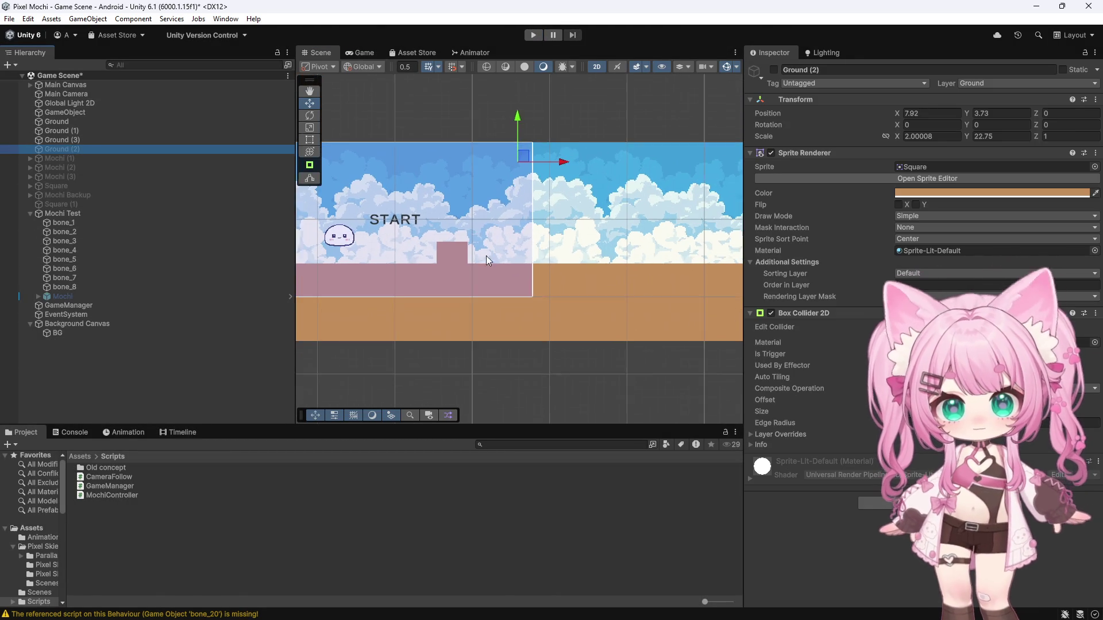
left_click(61, 139)
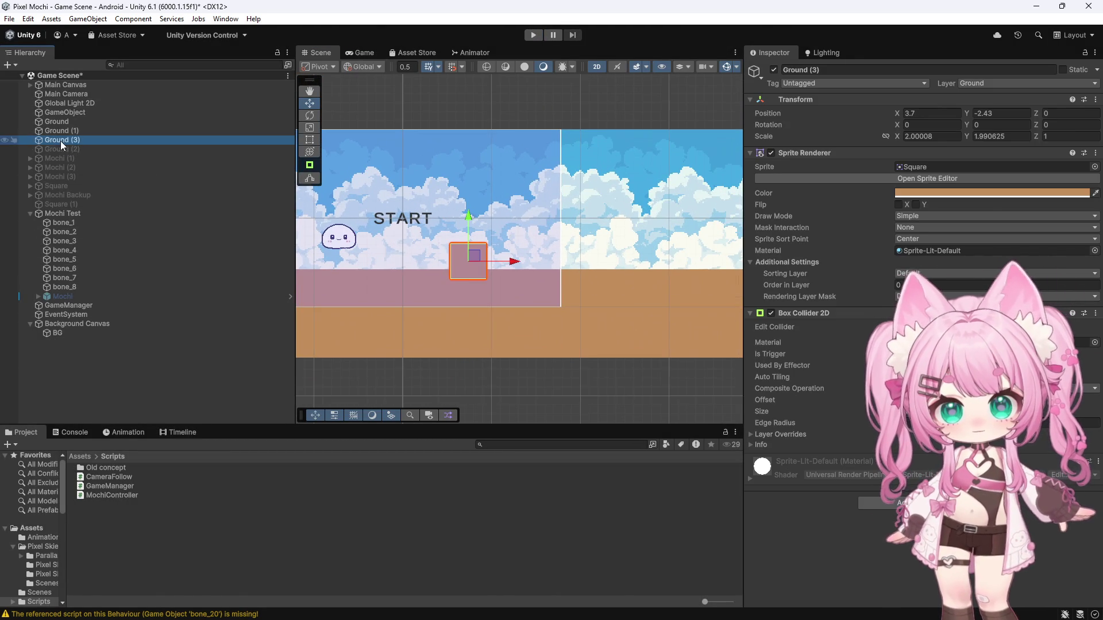
left_click(310, 128)
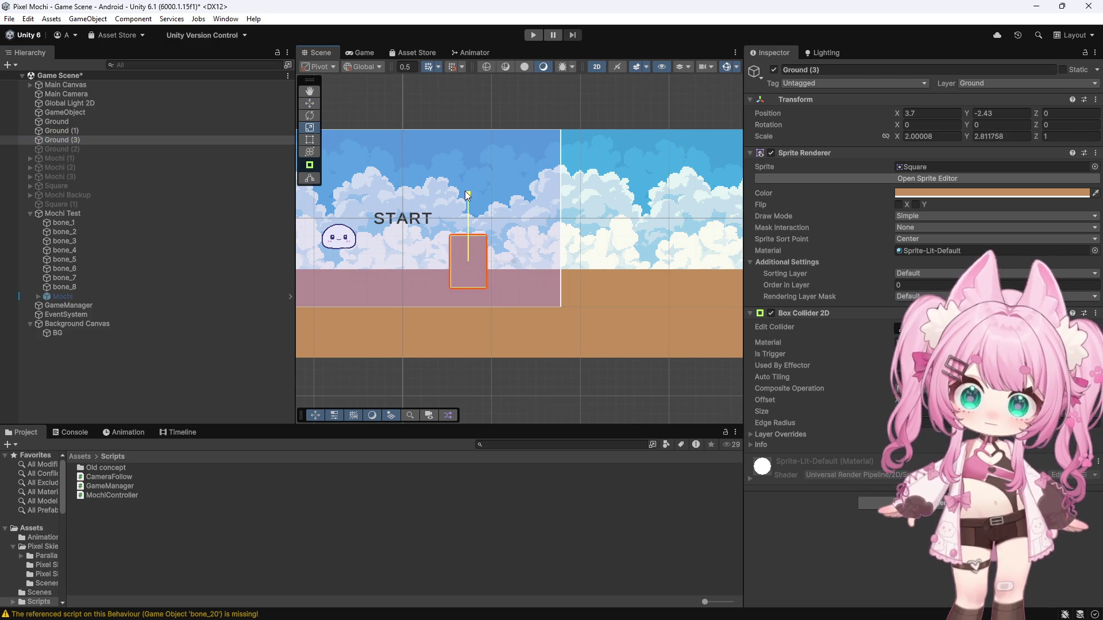
left_click_drag(464, 191, 466, 187)
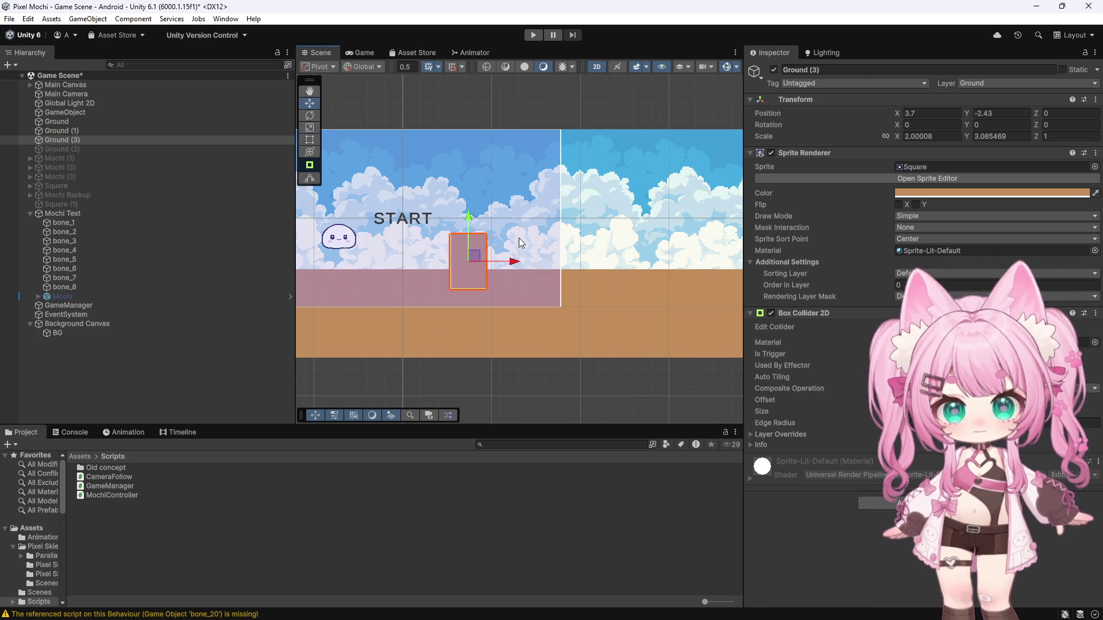
left_click_drag(468, 215, 464, 202)
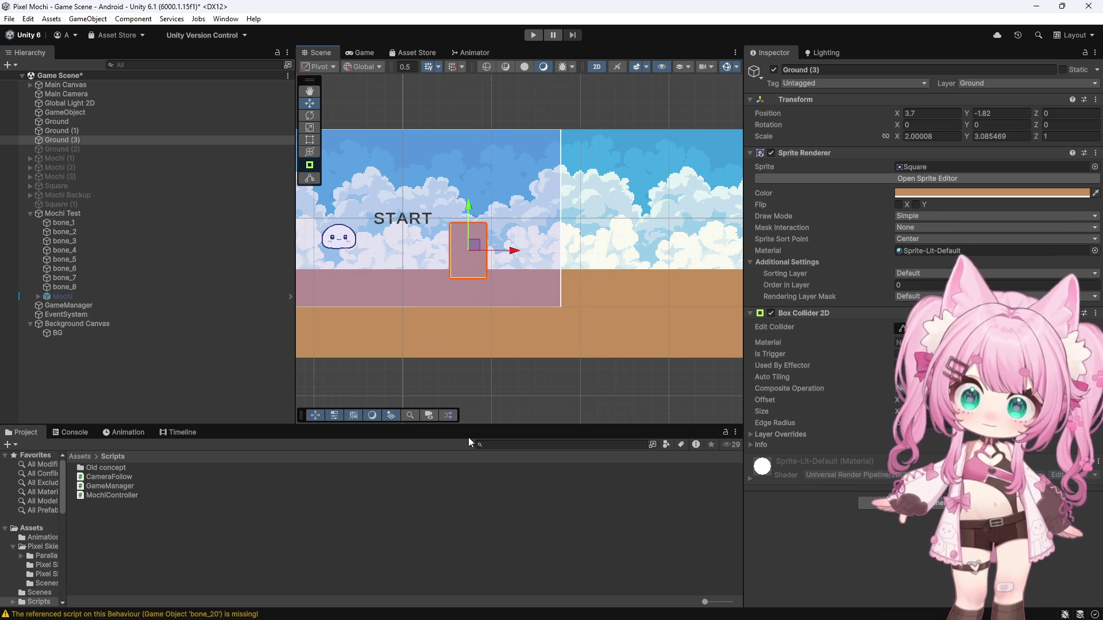
left_click(533, 35)
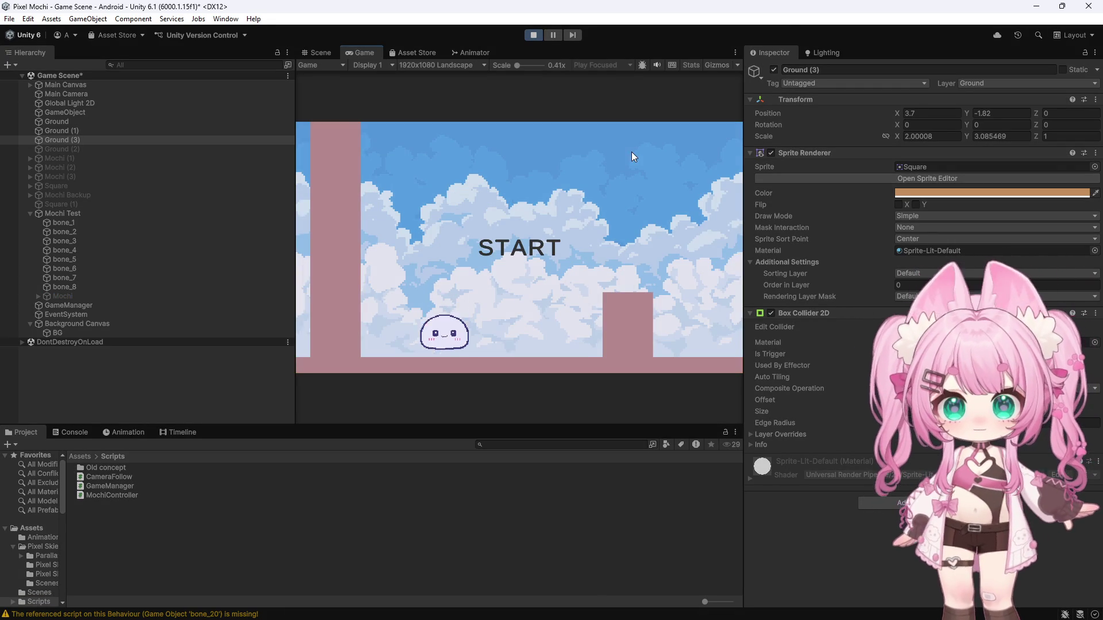
- Start the game to watch the mochi hit the taller block, then stop play mode
left_click(513, 246)
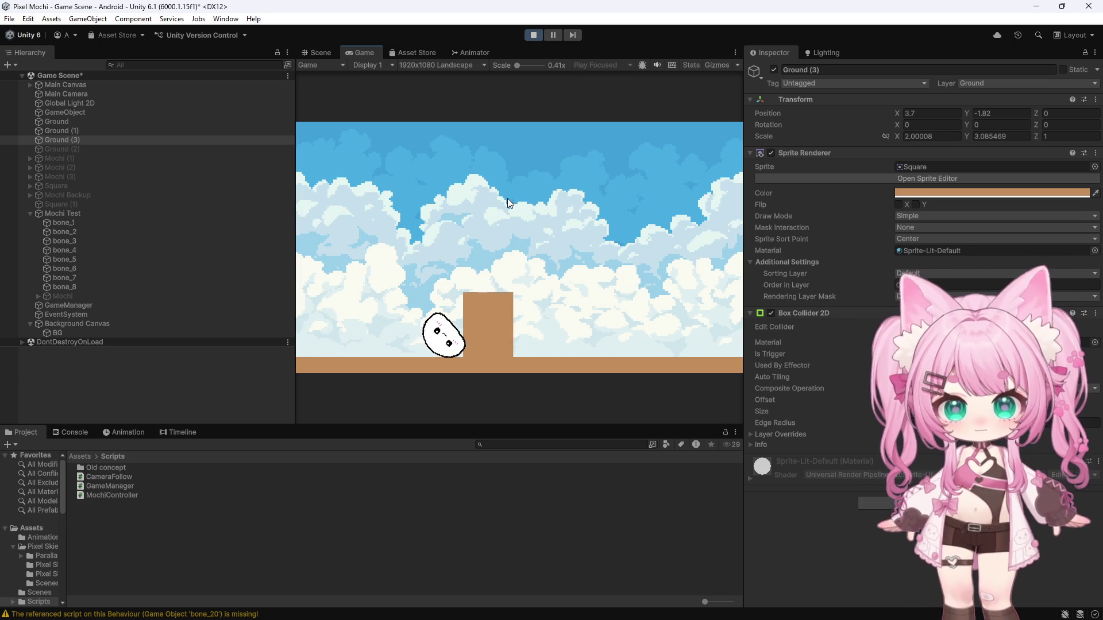
left_click(533, 35)
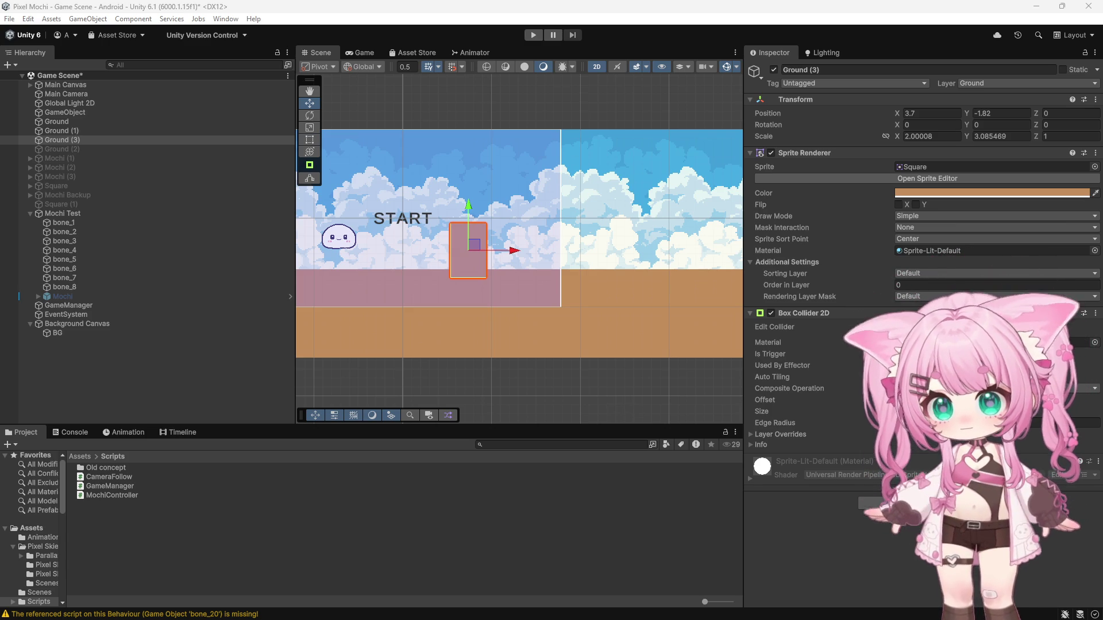
- Open the MochiController script from Assets > Scripts in Visual Studio
left_click(121, 496)
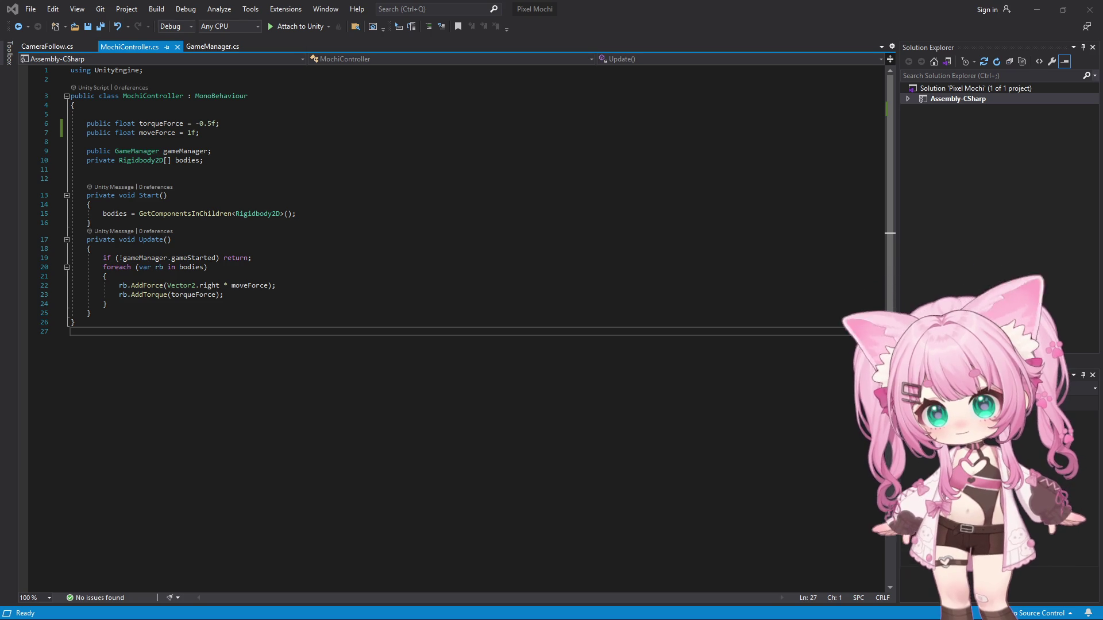
- Declare 'public float jumpForce = 5f;' below the moveForce field in MochiController.cs
left_click(202, 134)
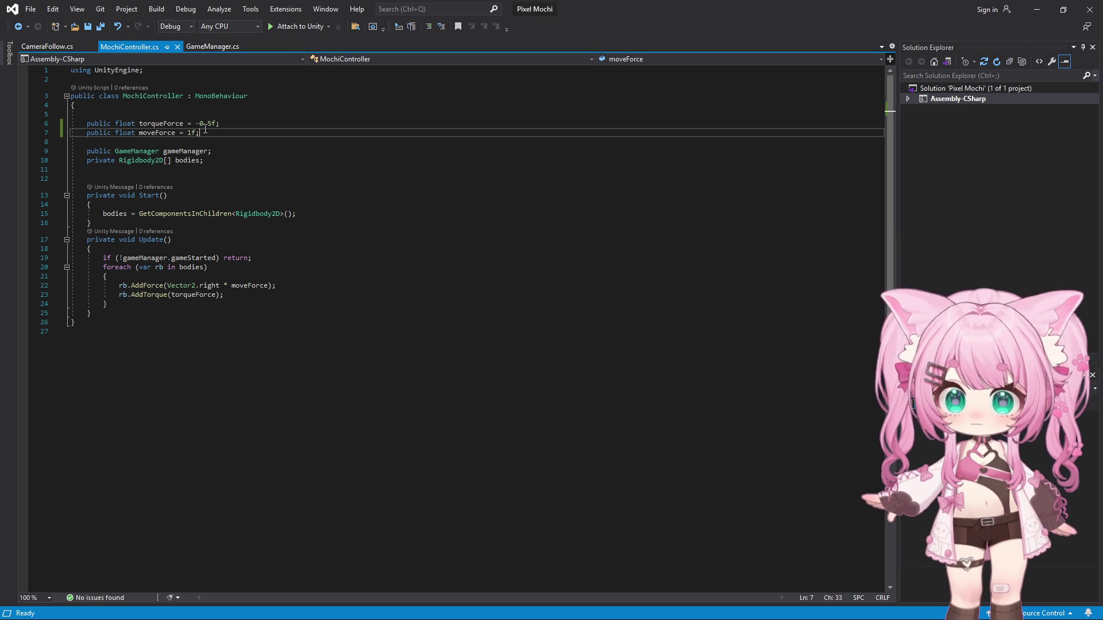
key("Return")
key("Tab")
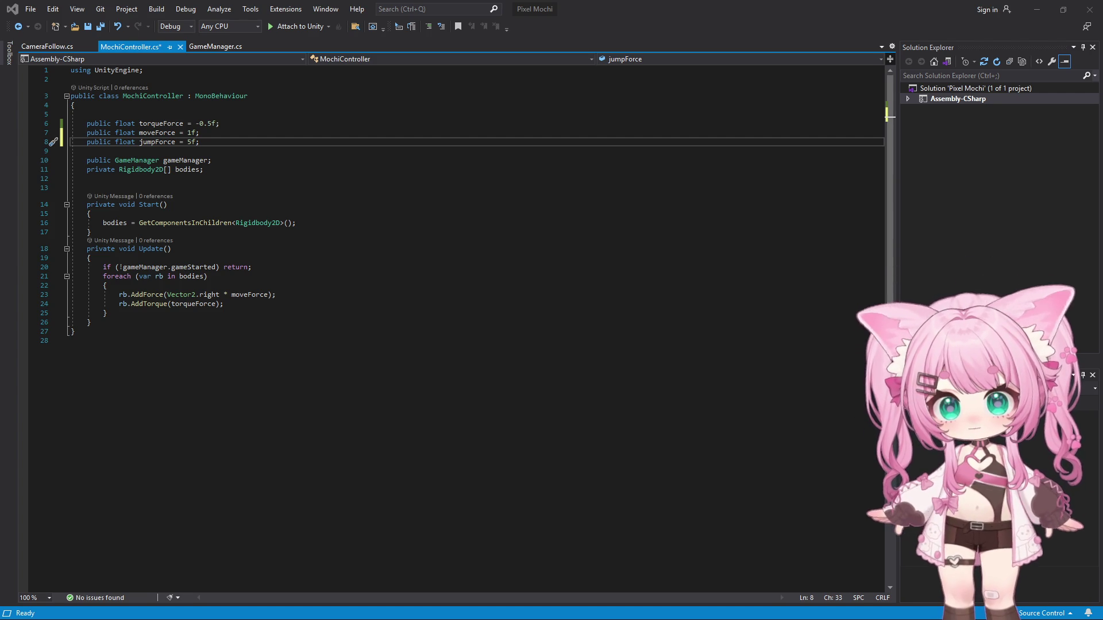
left_click(139, 248)
type("Fi")
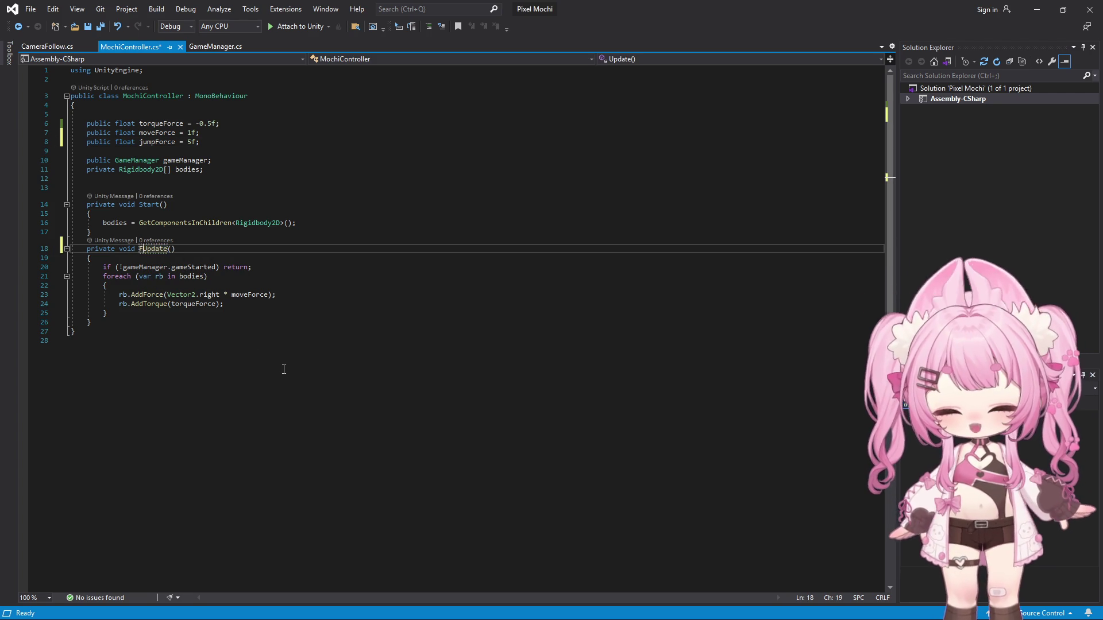
type("x")
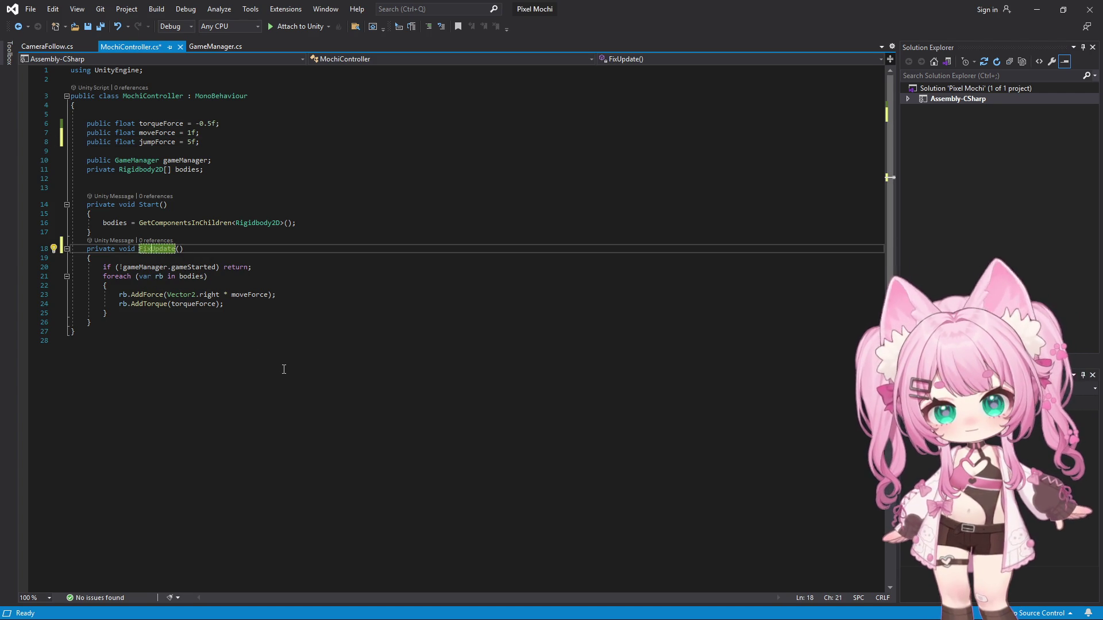
type("ed")
- Accept the FixedUpdate completion for the method name and Save All open scripts
key("Down")
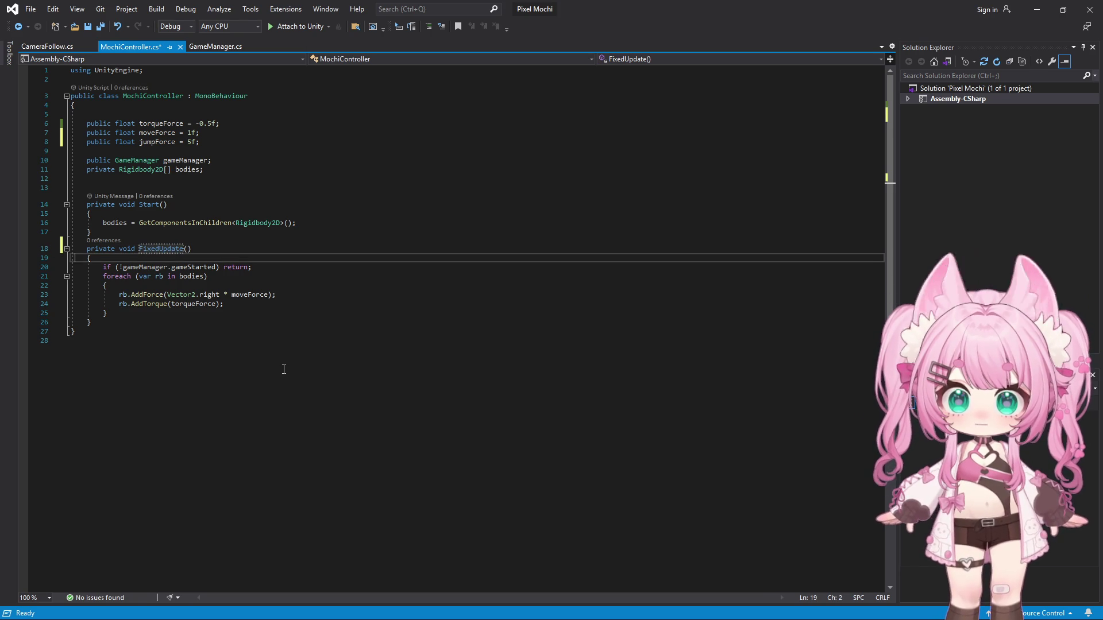
key("Right")
key("Right")
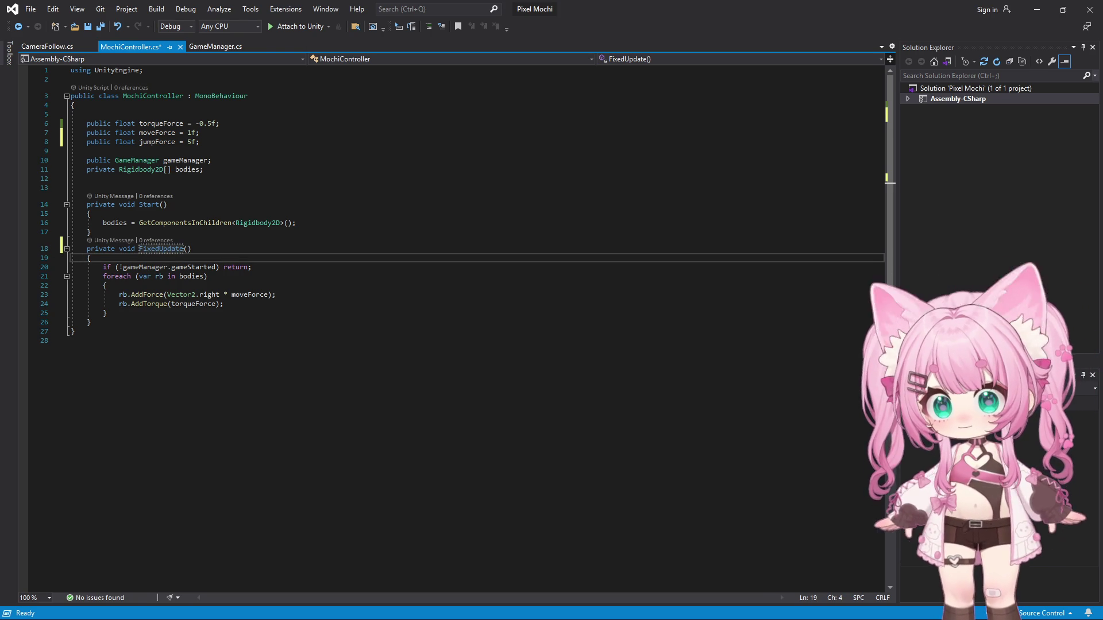
left_click(31, 8)
left_click(65, 146)
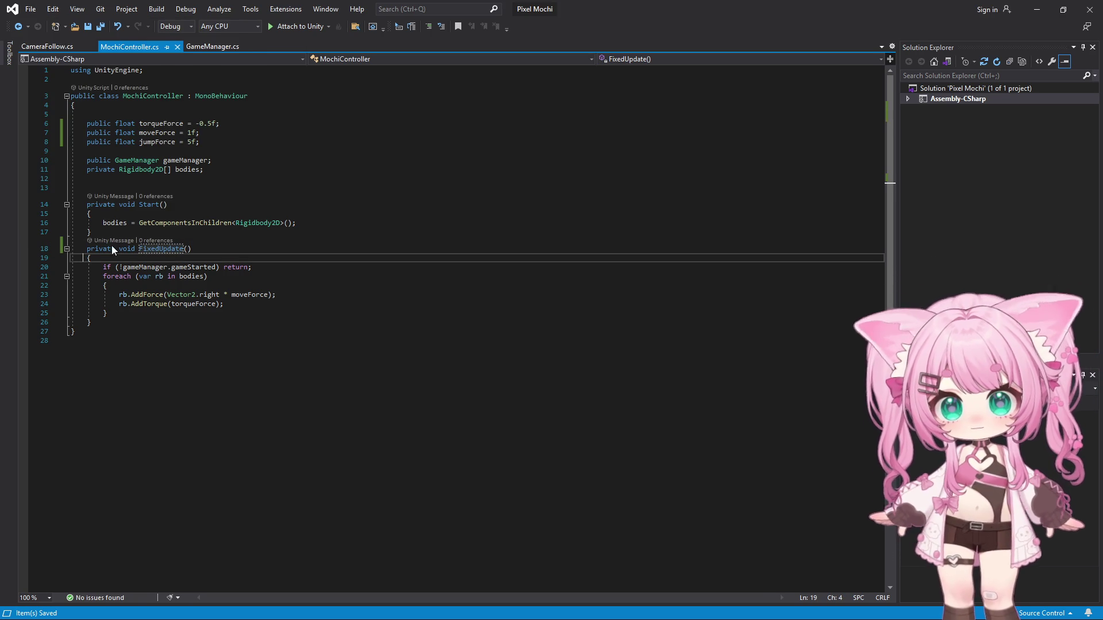
left_click(104, 321)
- Add a private Update() method below FixedUpdate with 'if (!gameManager.gameStarted) return;'
key("Return")
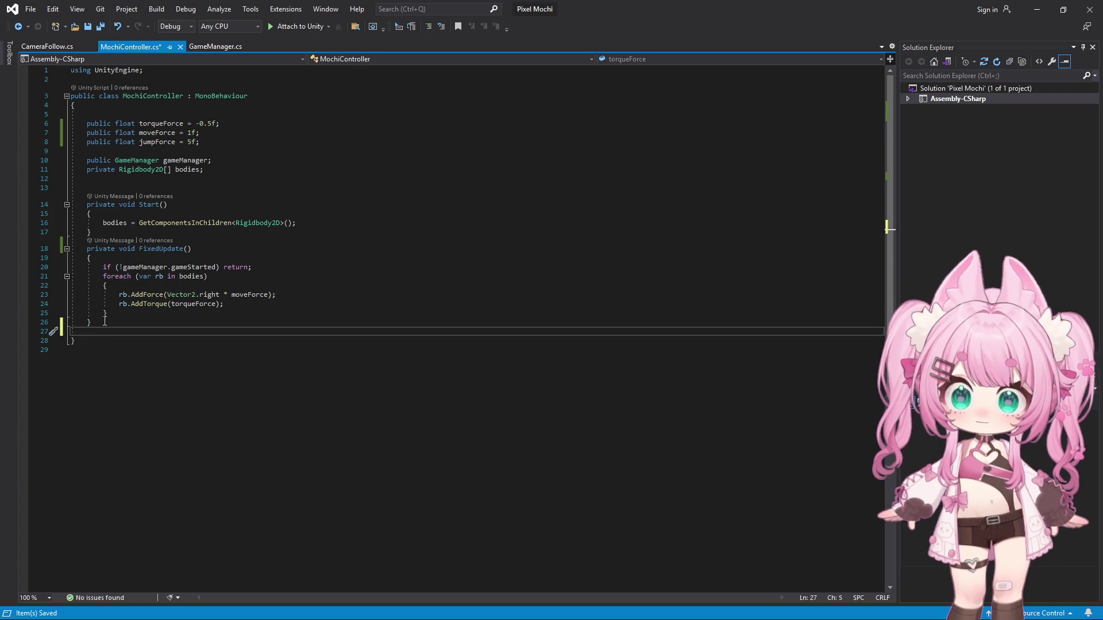
type("private")
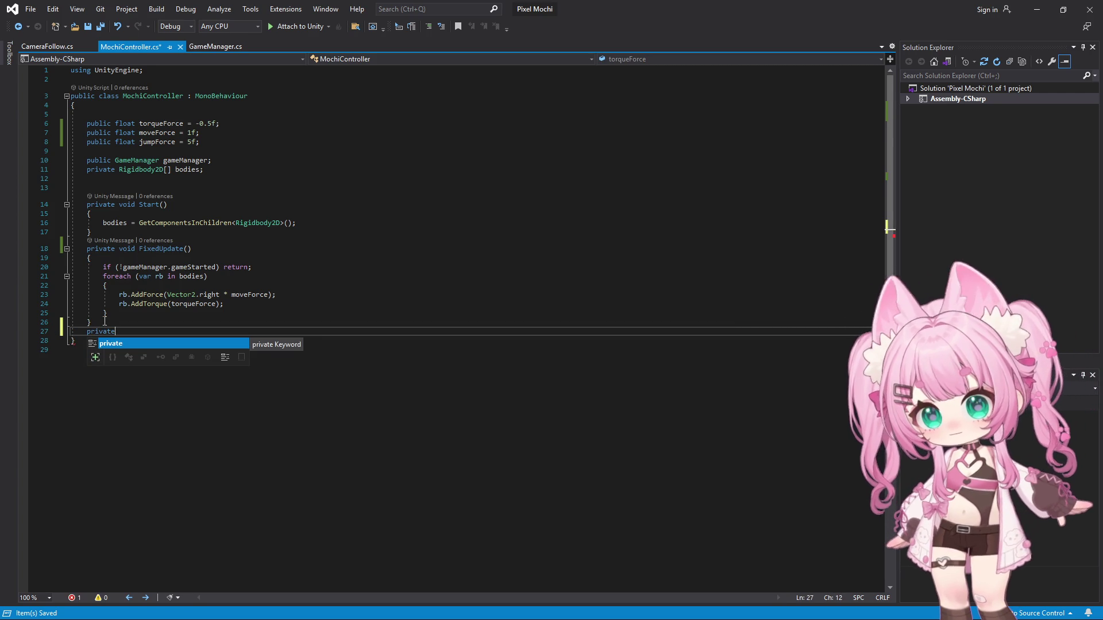
type(" voi")
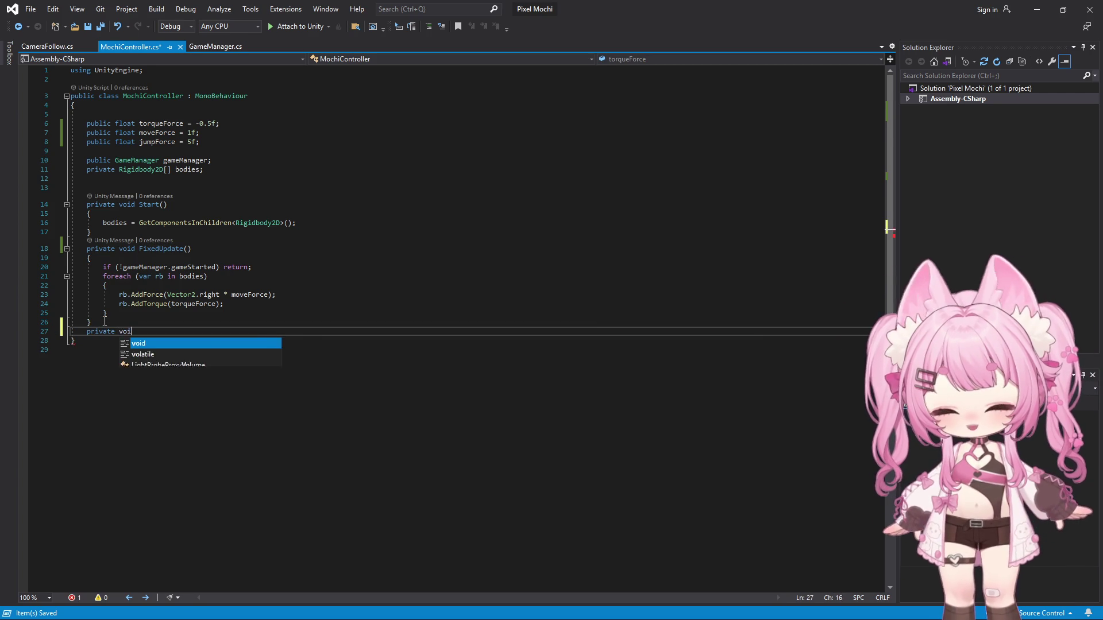
type("d upda")
key("Tab")
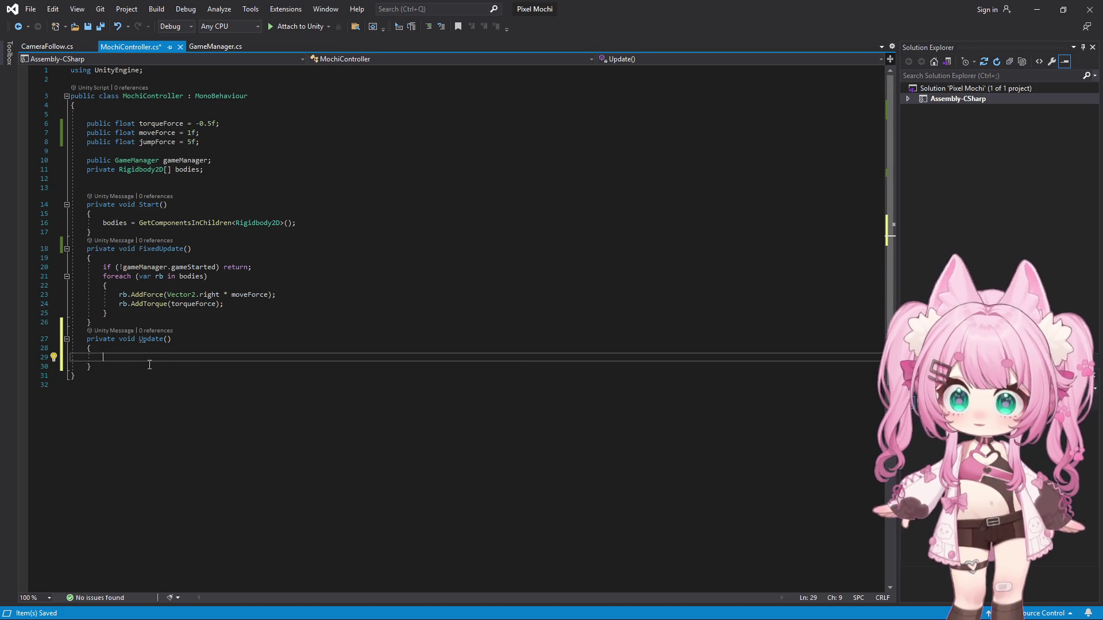
type("if ()")
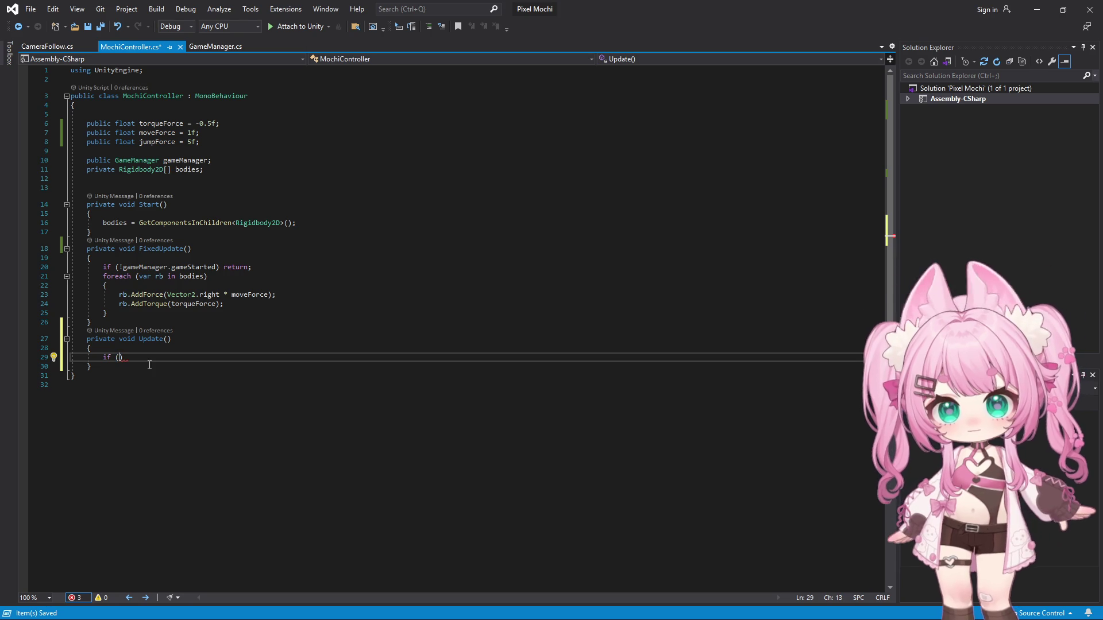
type("!gam")
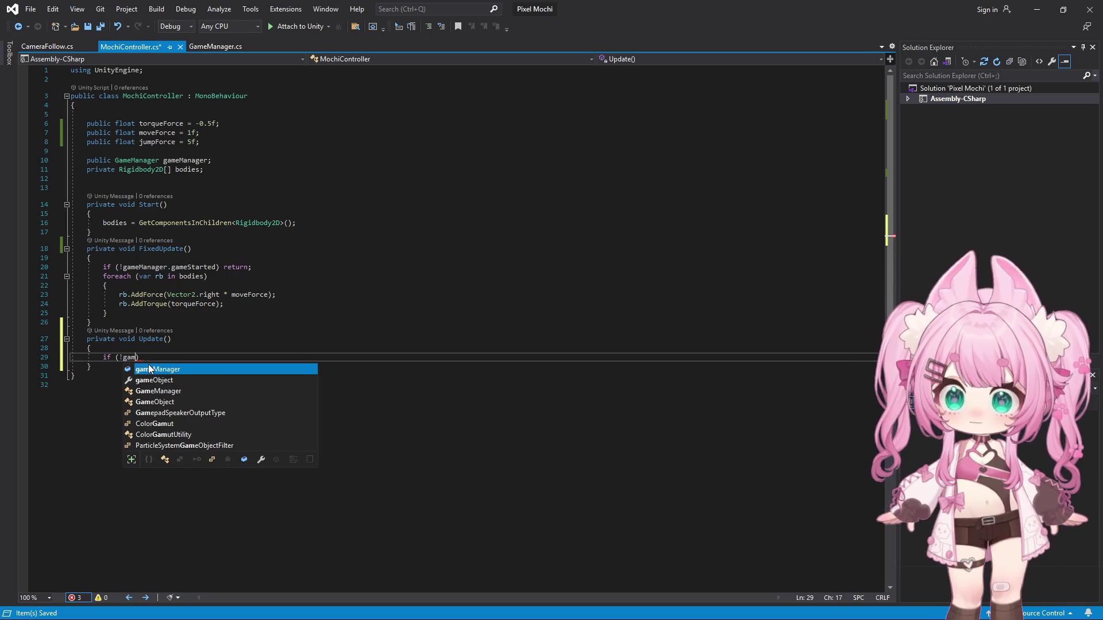
type("eM")
key("Tab")
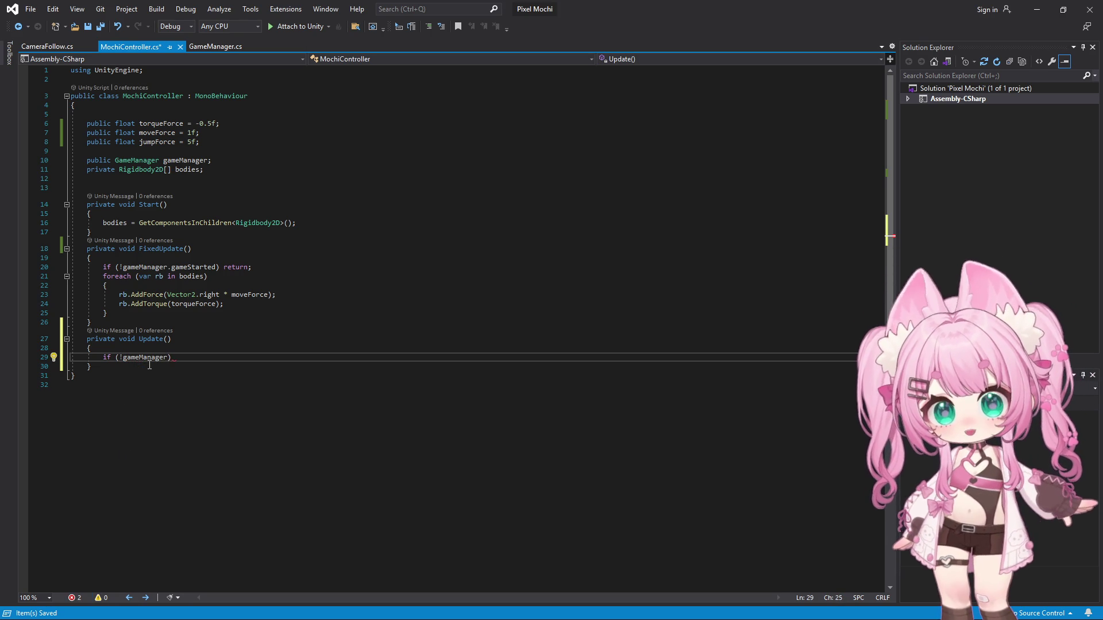
type(".gam")
key("Tab")
type(") return;")
key("Return")
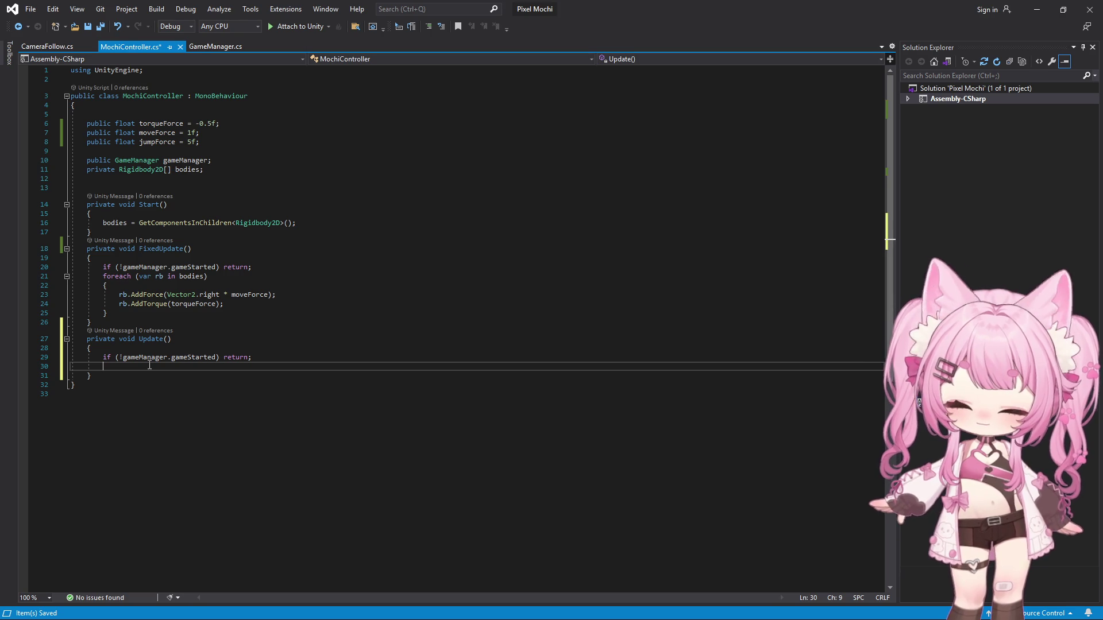
type("if ")
type("(")
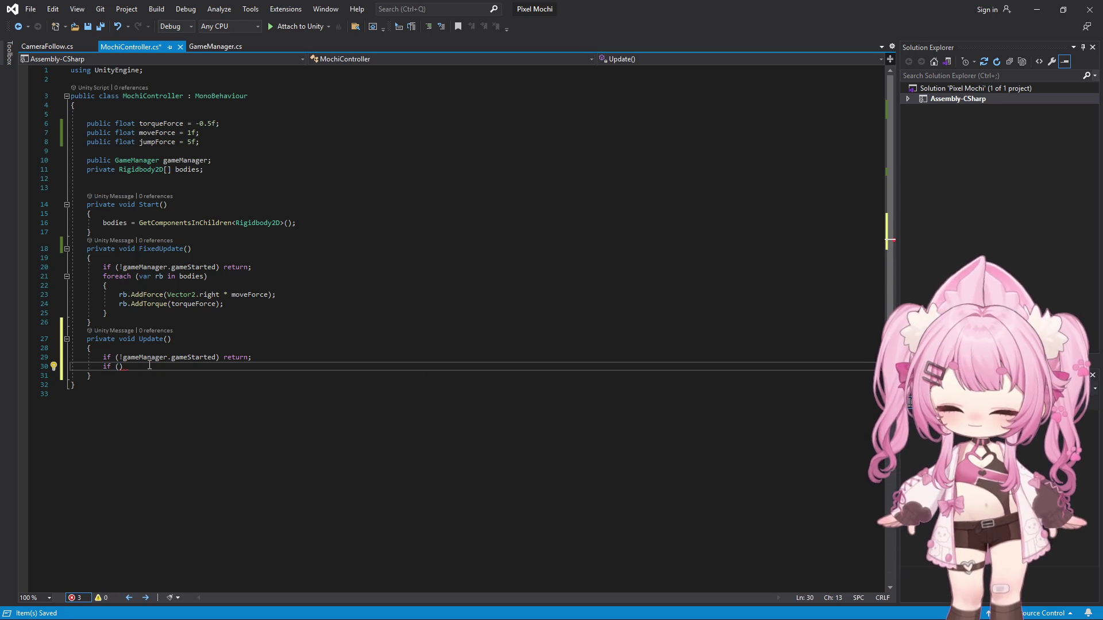
type("Input")
- Write an if condition in Update and replace its GetMouseButtonDown check with Input.GetKeyDown(KeyCode.Z)
key("Escape")
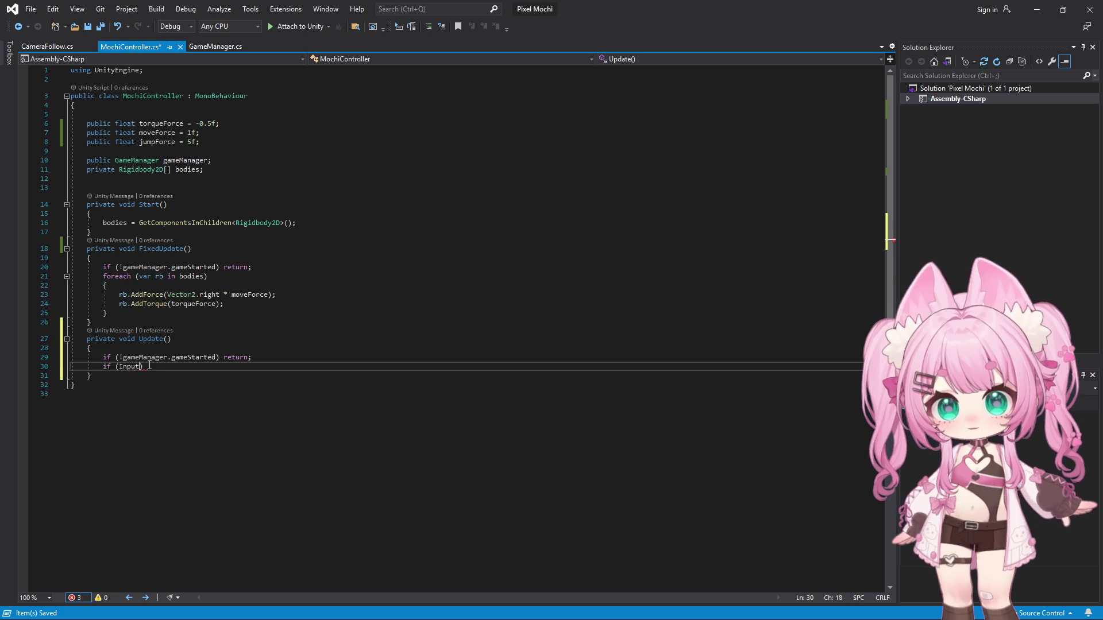
type(".Getmous")
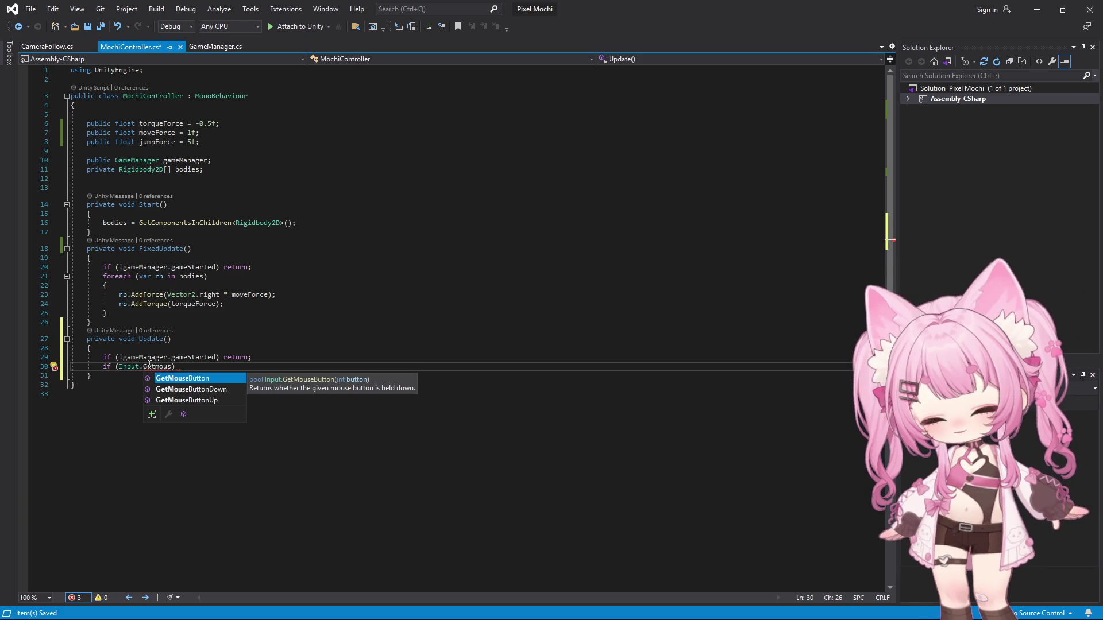
key("Down")
key("Tab")
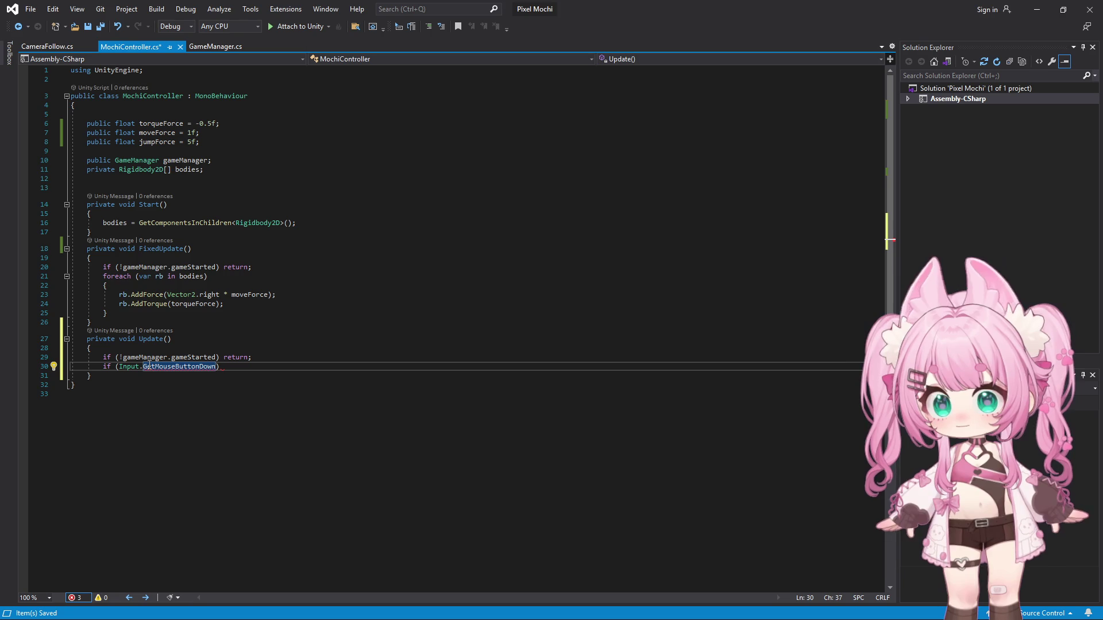
key("alt+Tab")
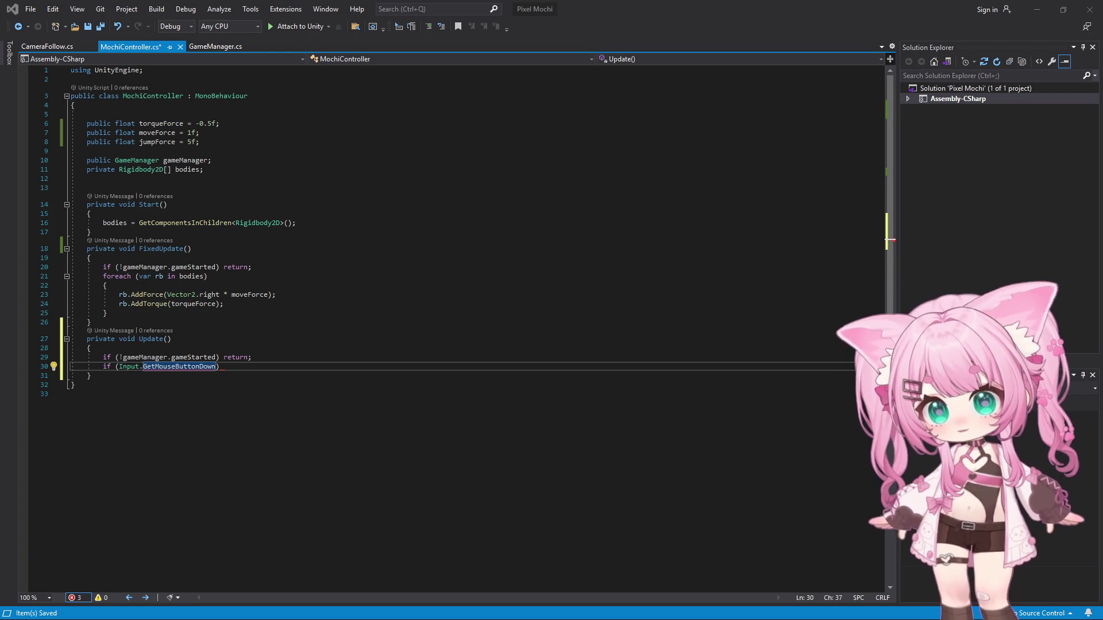
left_click(221, 427)
left_click_drag(217, 368, 119, 370)
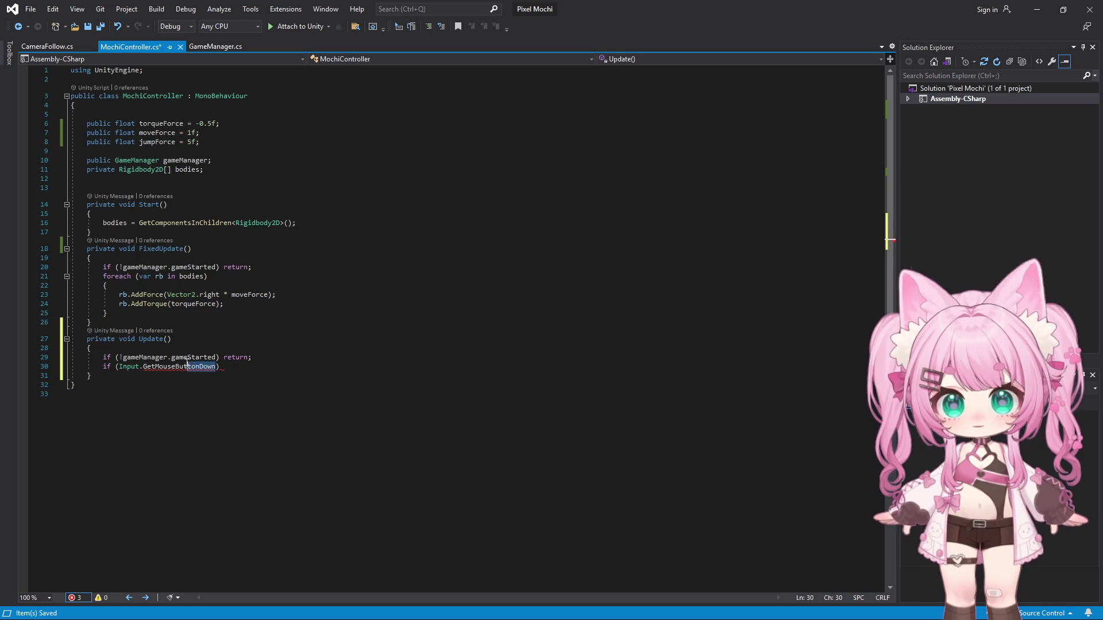
type("Input.GetKeyDown(KeyCode.Z)")
left_click(241, 368)
- Give the Z-key check an empty brace block, undo stray brace edits, and separate it with a blank line
key("Return")
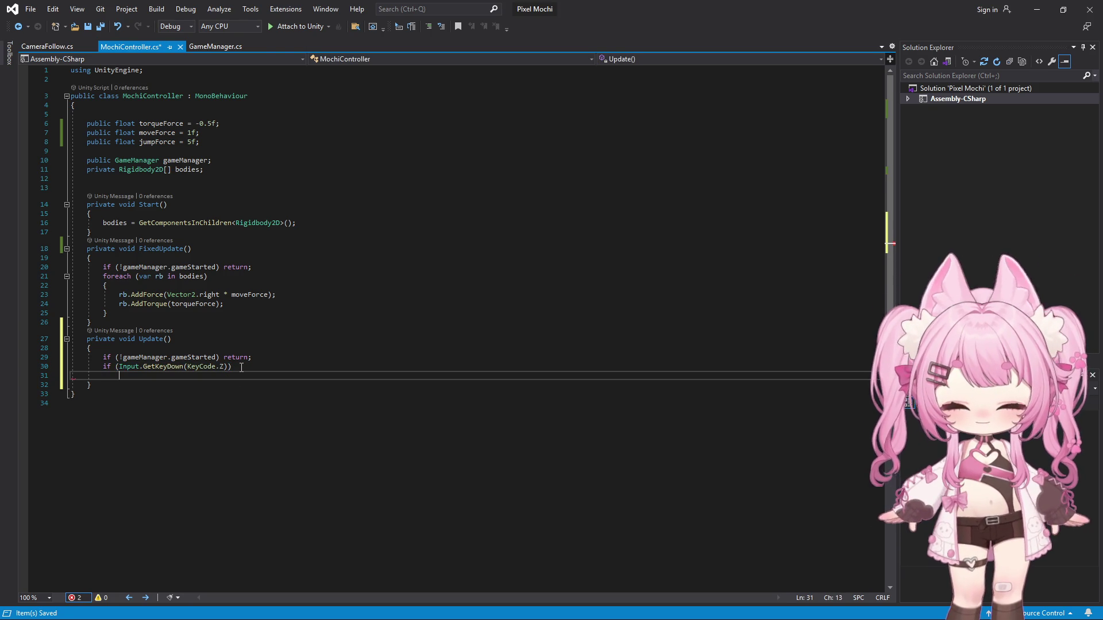
type("{")
key("Return")
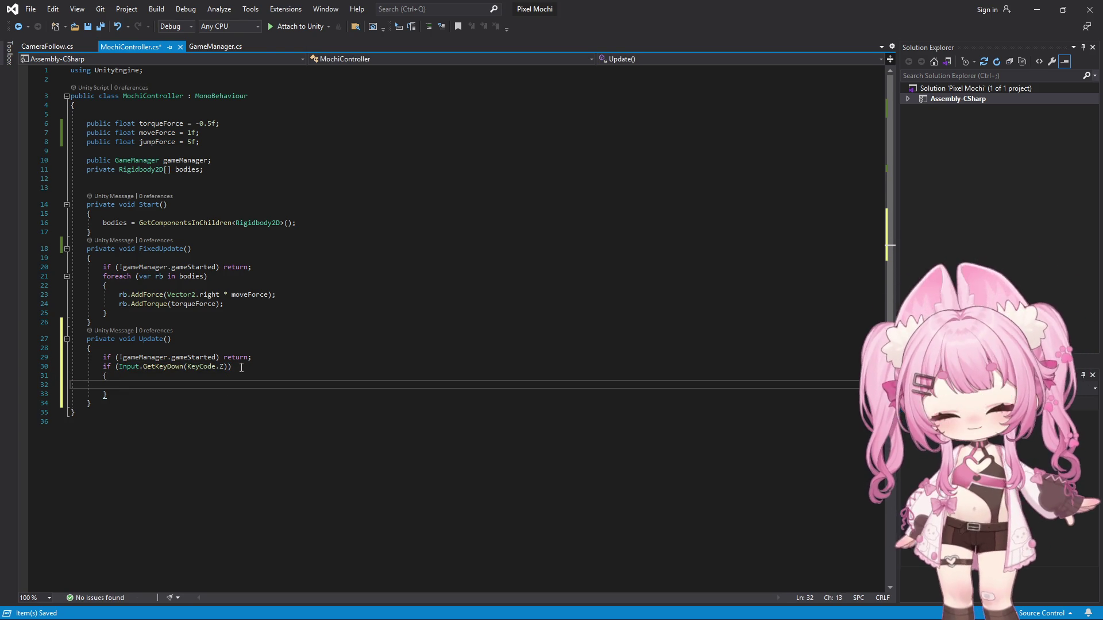
key("ctrl+z")
key("ctrl+y")
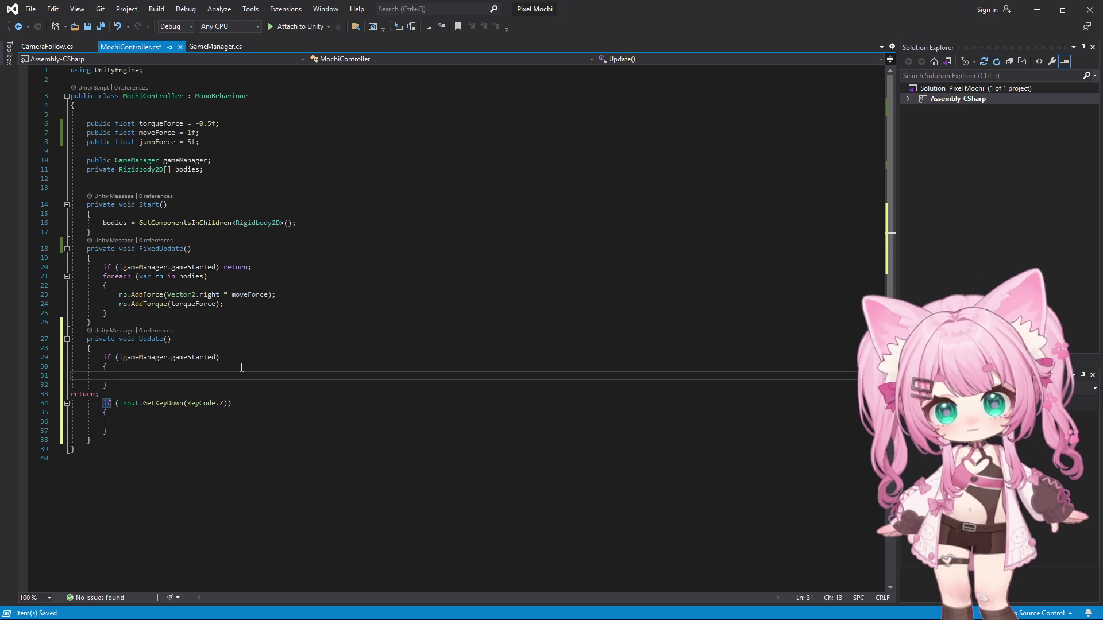
key("ctrl+z")
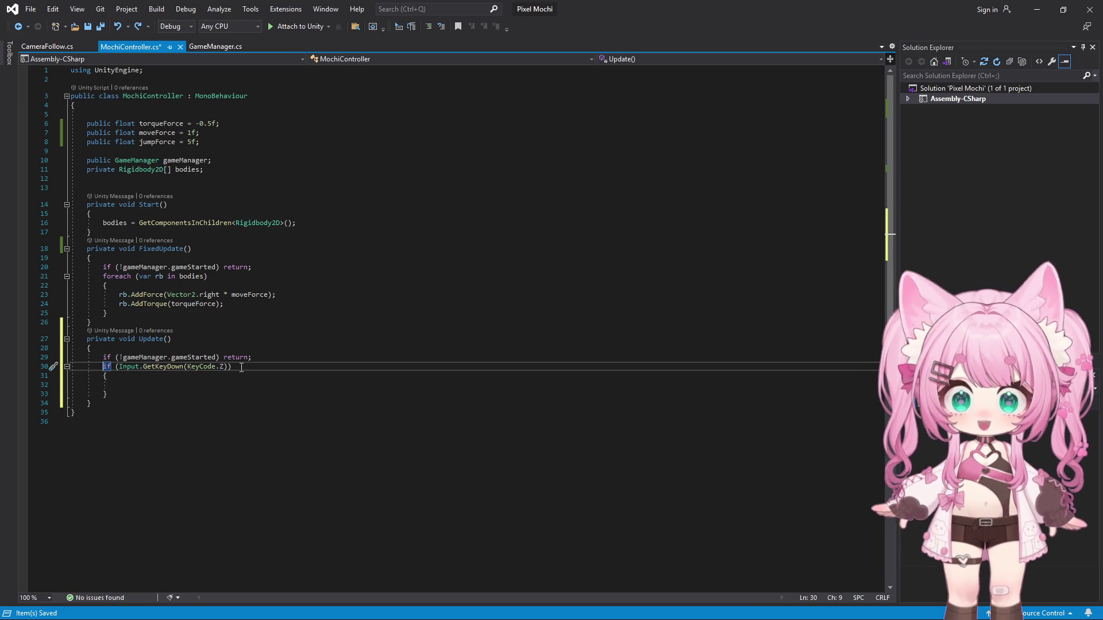
key("Return")
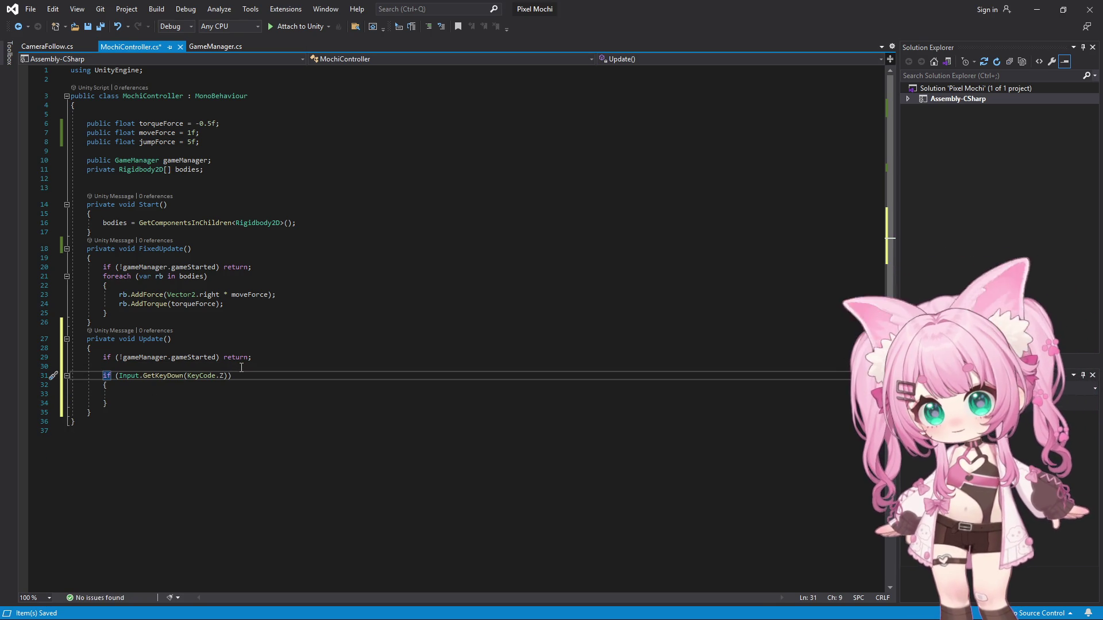
left_click(140, 391)
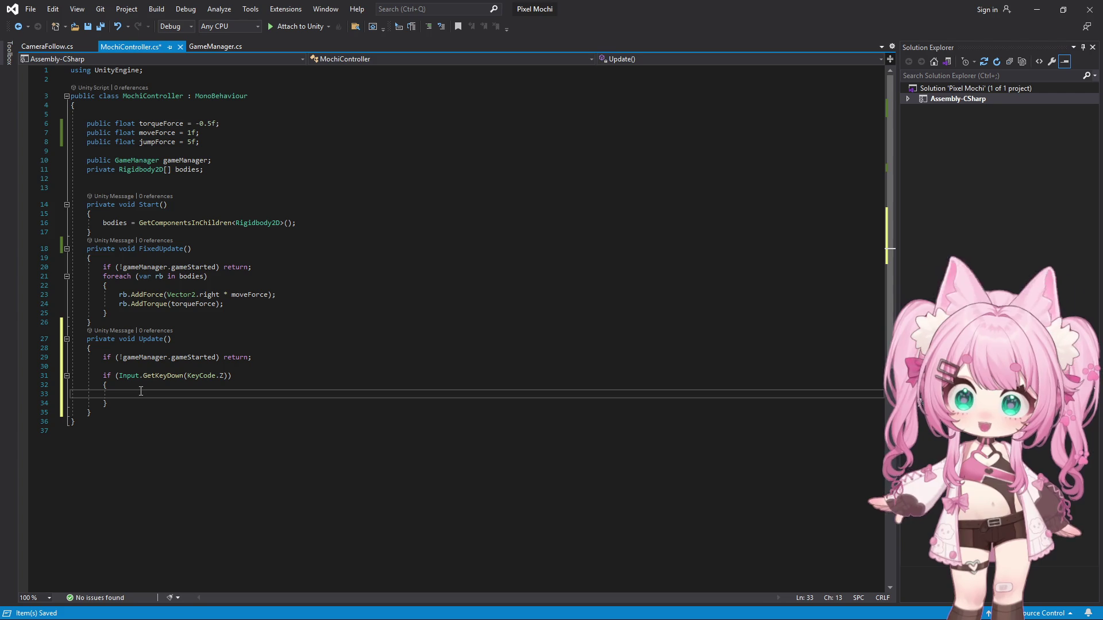
type("jum")
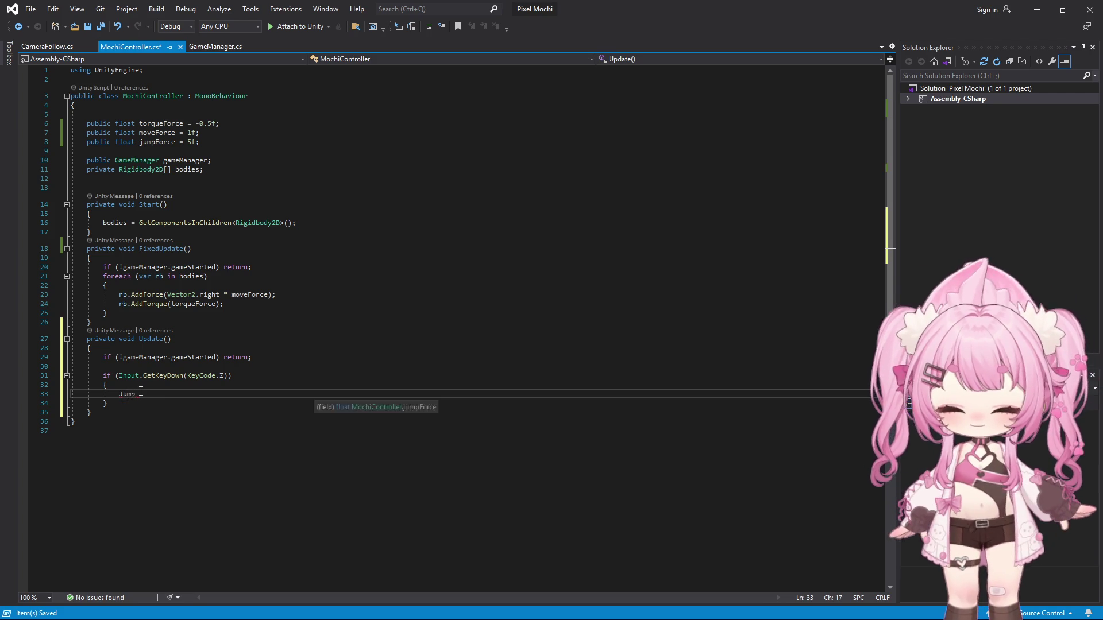
type("pForce()")
- Trim the mistyped jumpForce text down to a 'Jump();' call with a capital J
key("BackSpace")
key("BackSpace")
key("BackSpace")
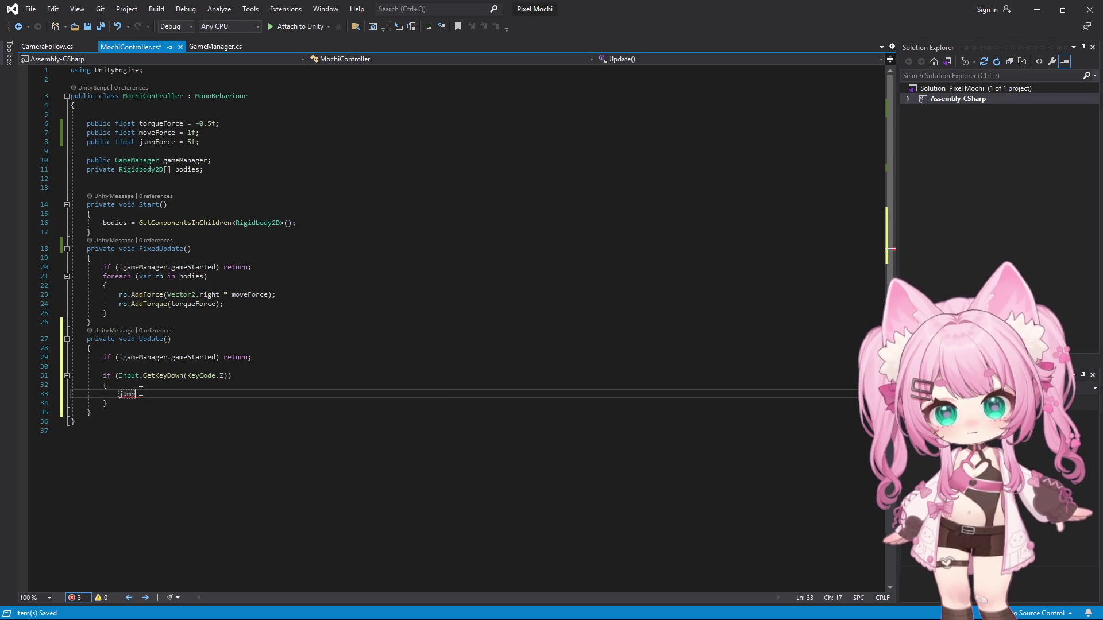
type("();")
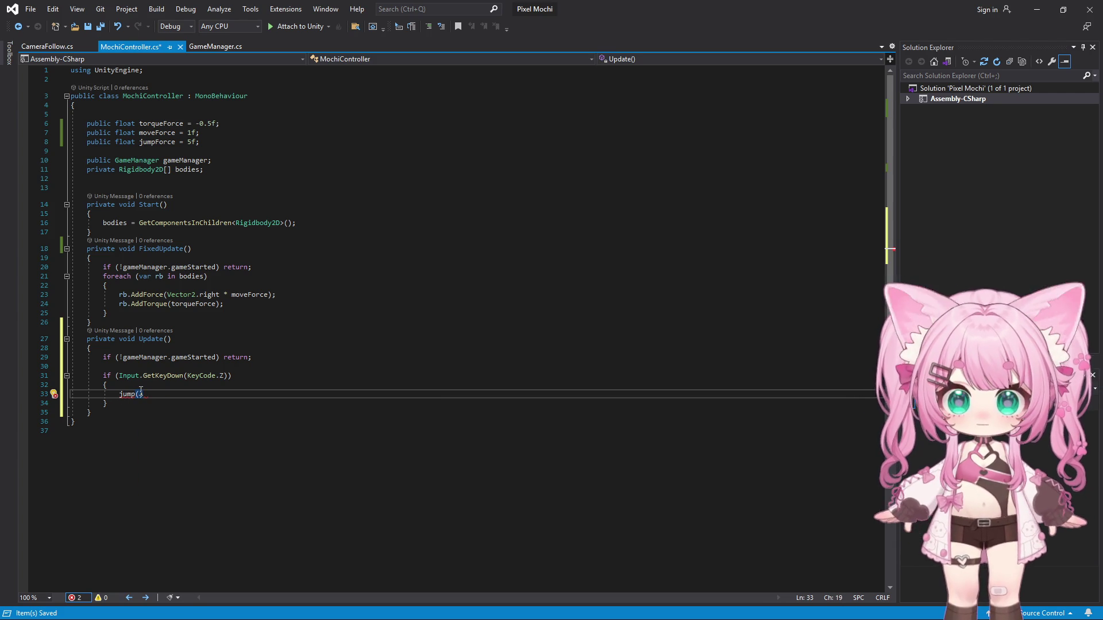
key("Down")
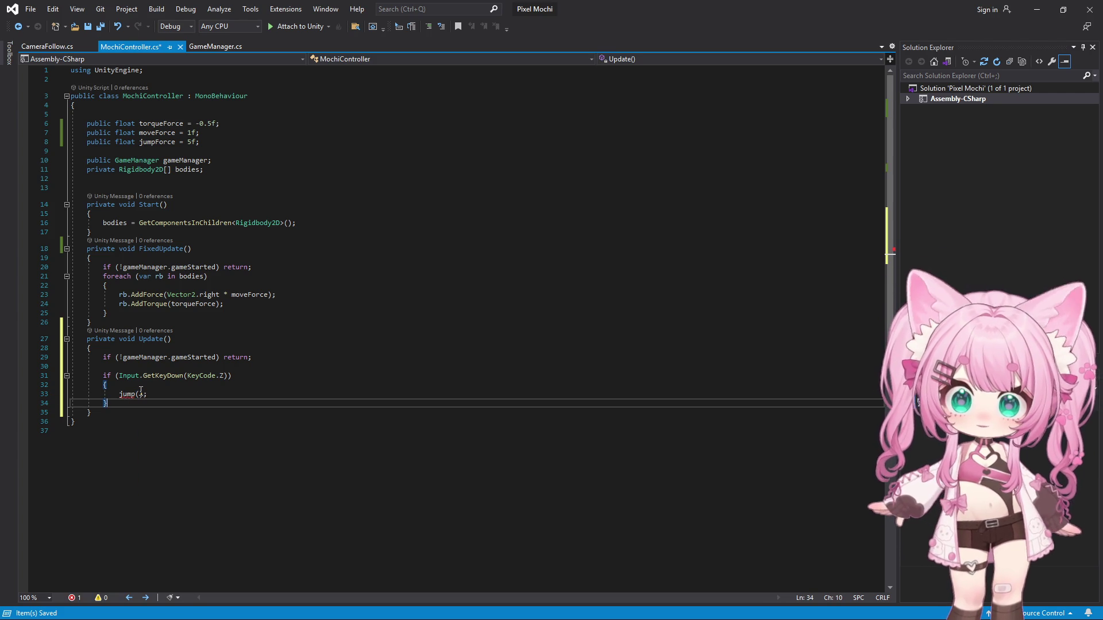
key("Up")
key("Left")
key("Left")
key("Left")
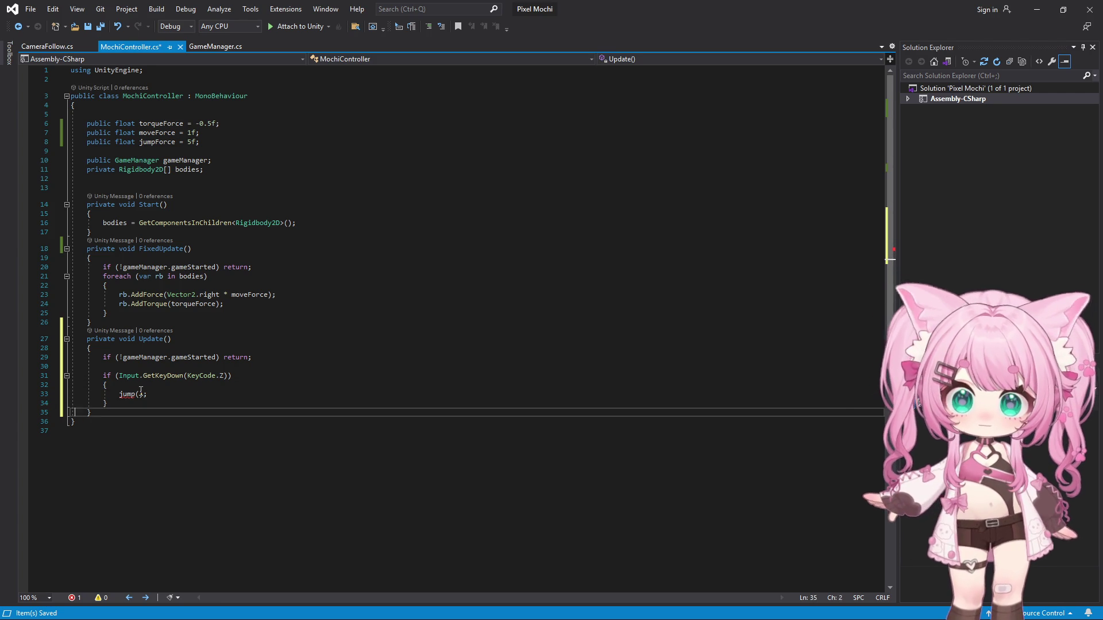
key("Right")
key("Right")
key("Right")
key("Right")
key("Right")
key("Right")
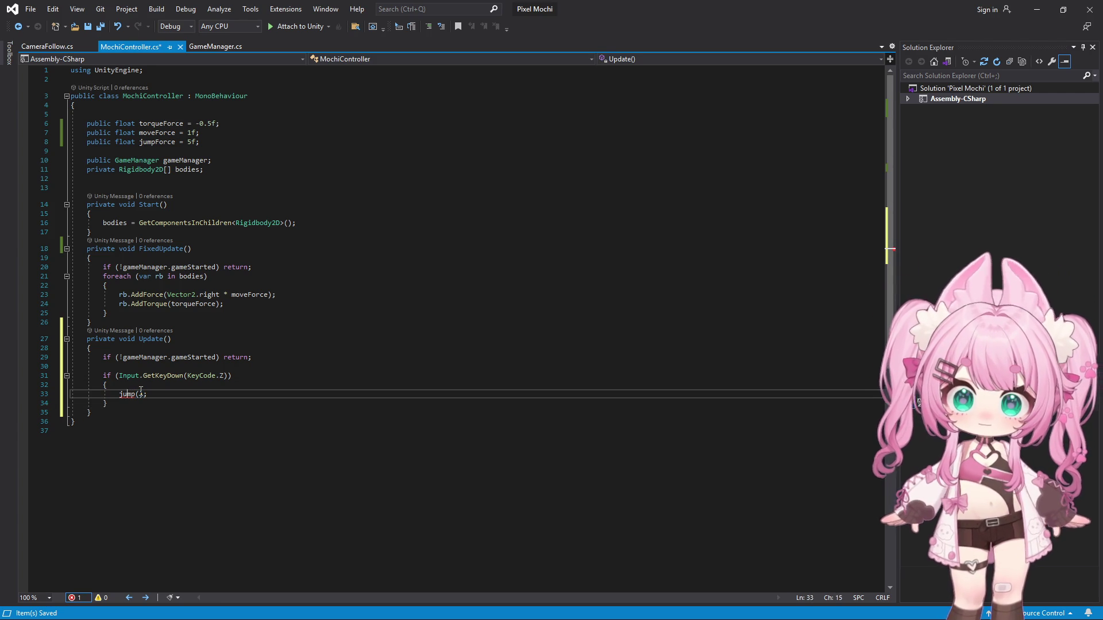
key("BackSpace")
- Remove the extra blank lines below the if block and select the Jump() call for replacement
key("Down")
key("Return")
key("Return")
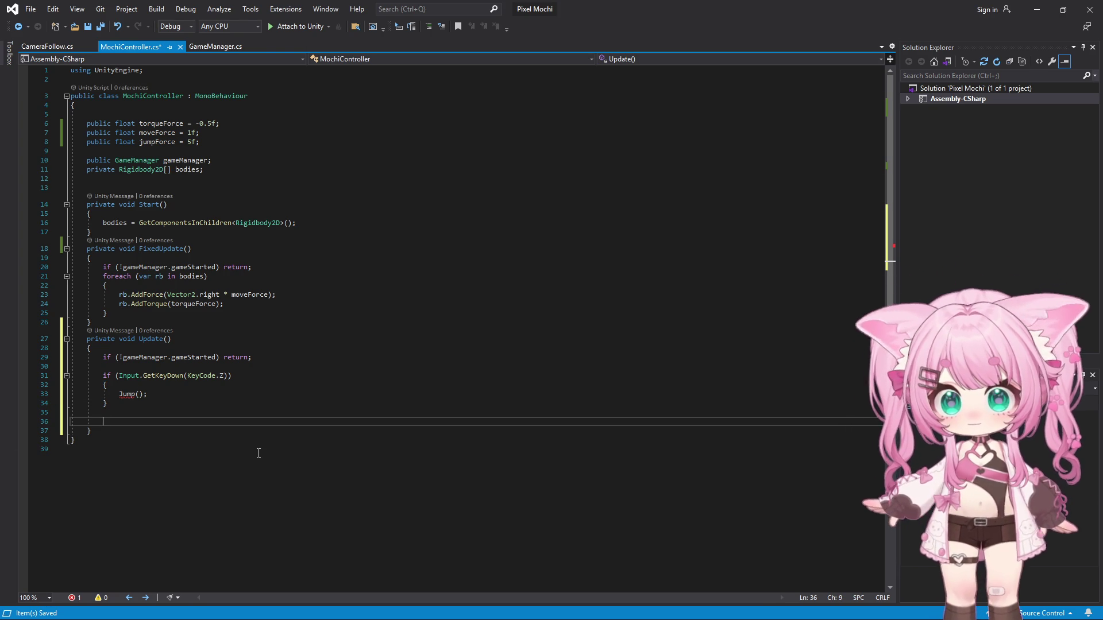
key("Down")
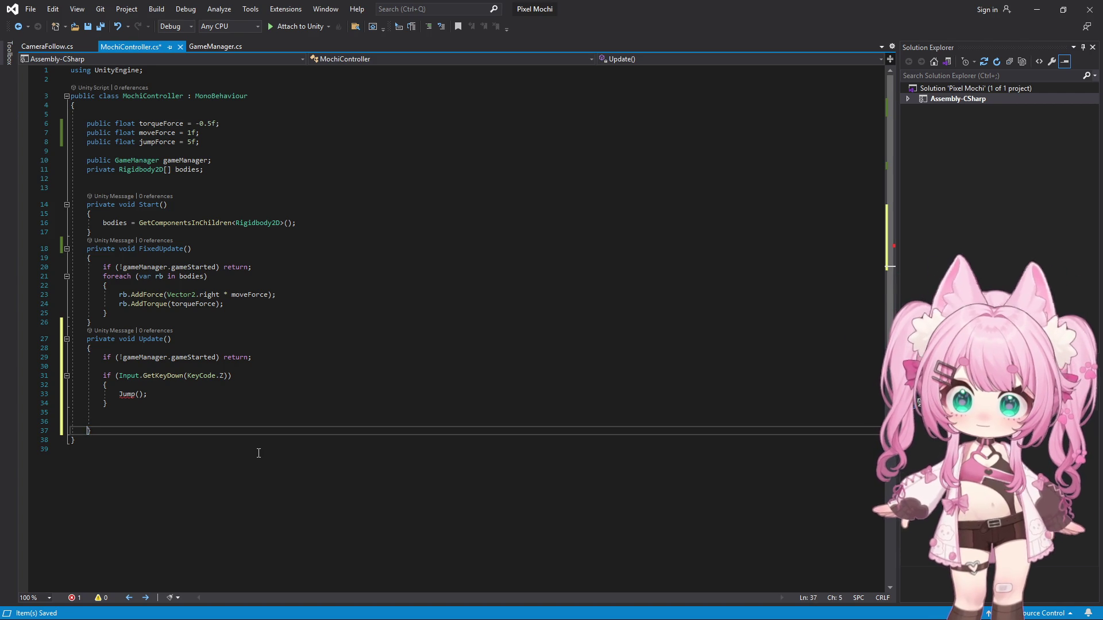
key("BackSpace")
key("BackSpace")
key("Home")
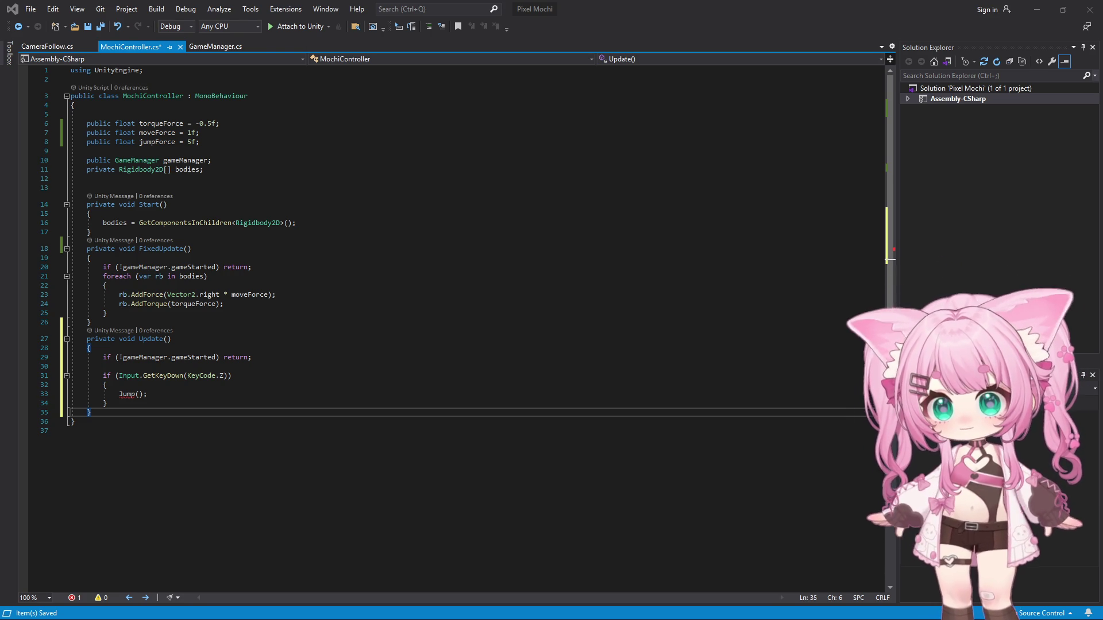
left_click(149, 394)
left_click_drag(149, 394, 120, 393)
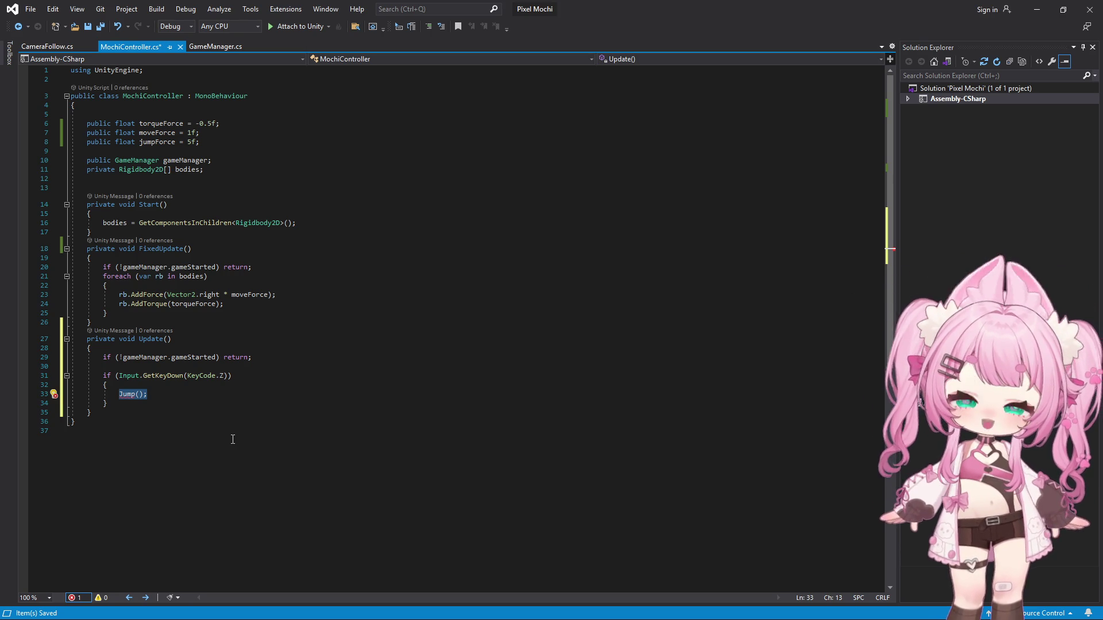
type("for")
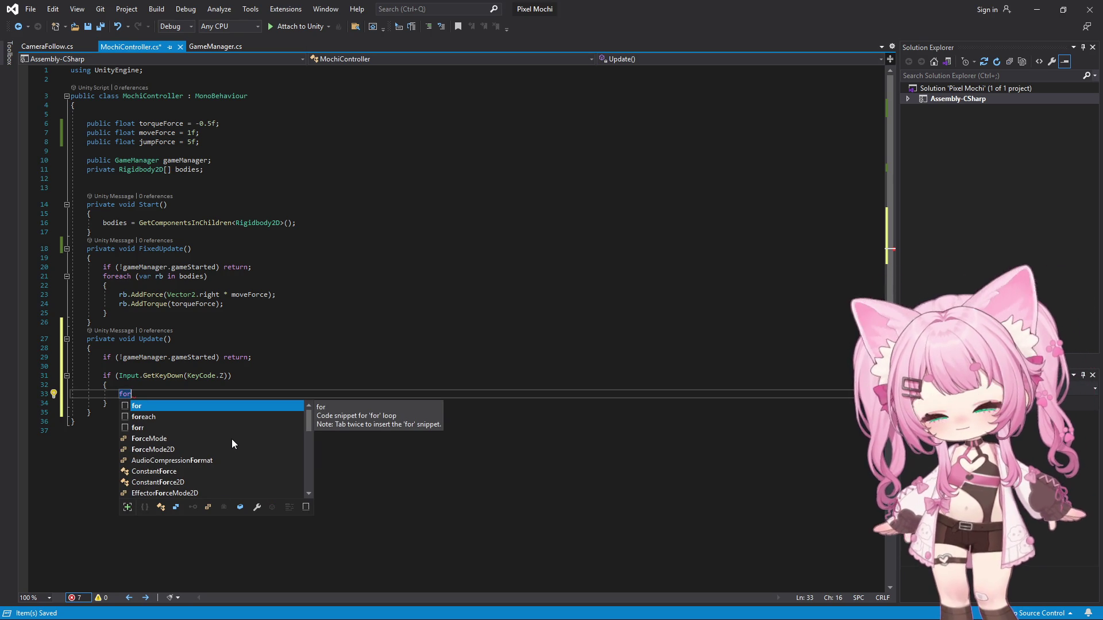
type("each(var ")
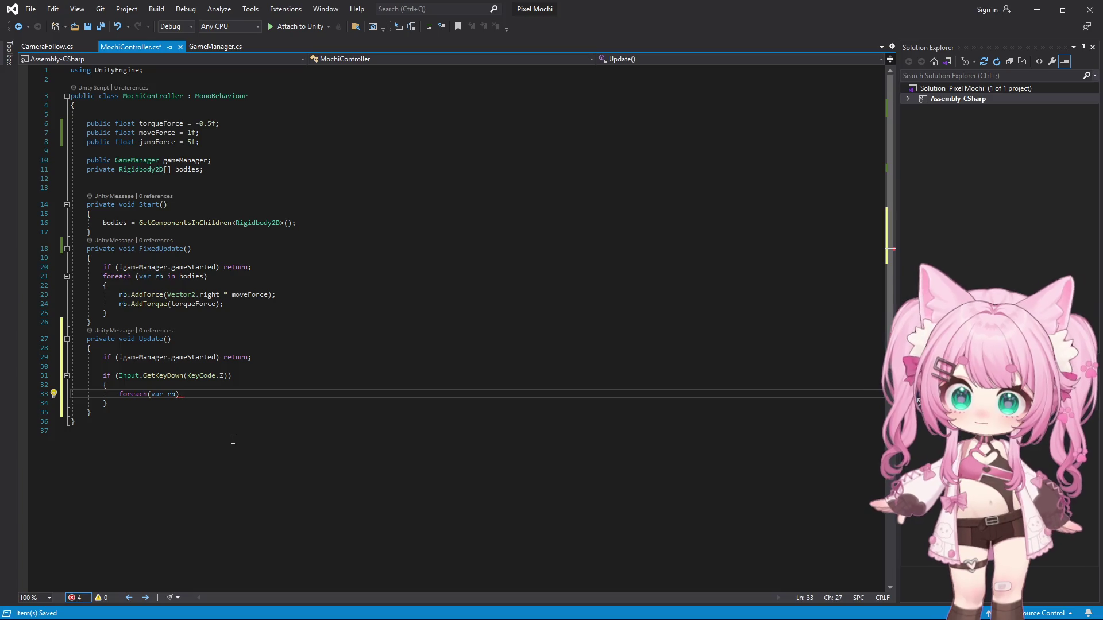
type("rb in bodie")
- Write 'foreach (var rb in bodies)' over the Jump() call and start an rb.AddForce call inside it
key("Tab")
key("Return")
type("{")
key("Return")
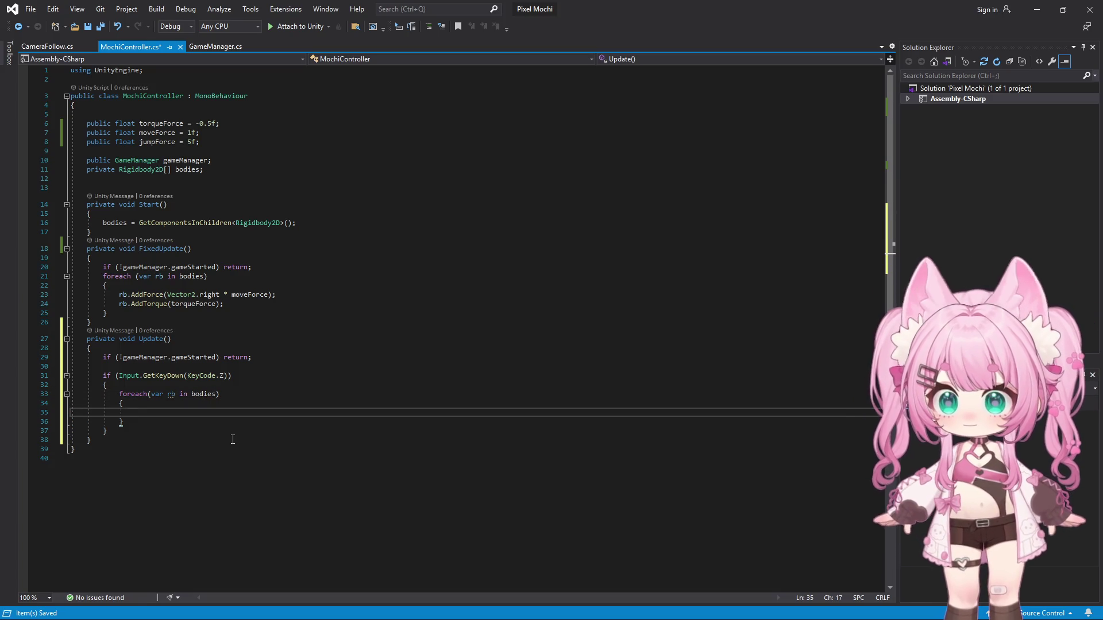
type("rb.Ad")
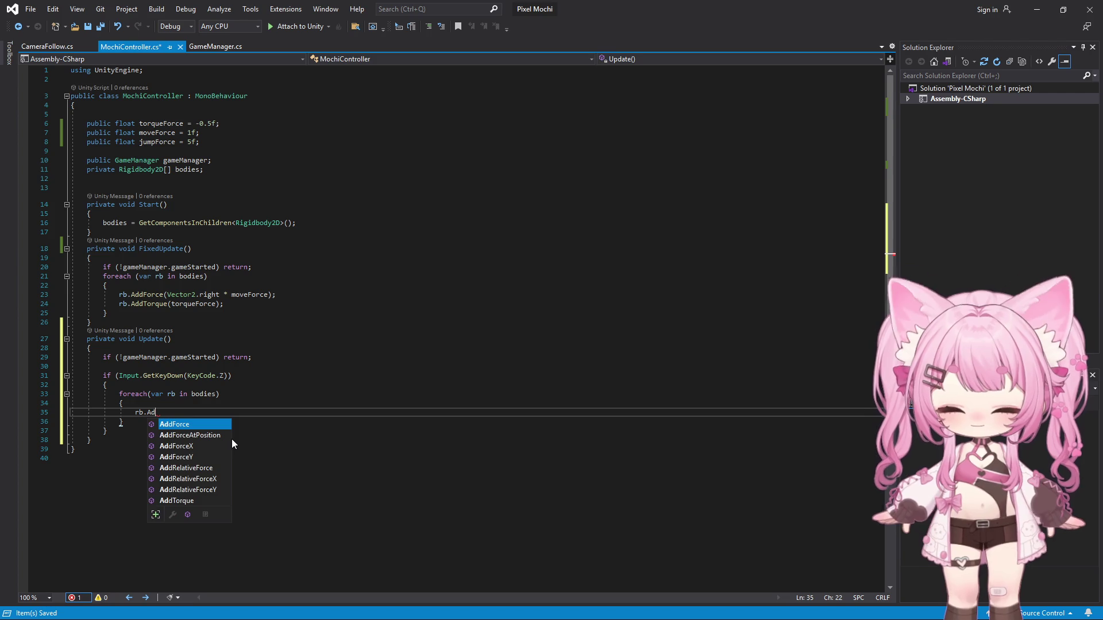
key("Tab")
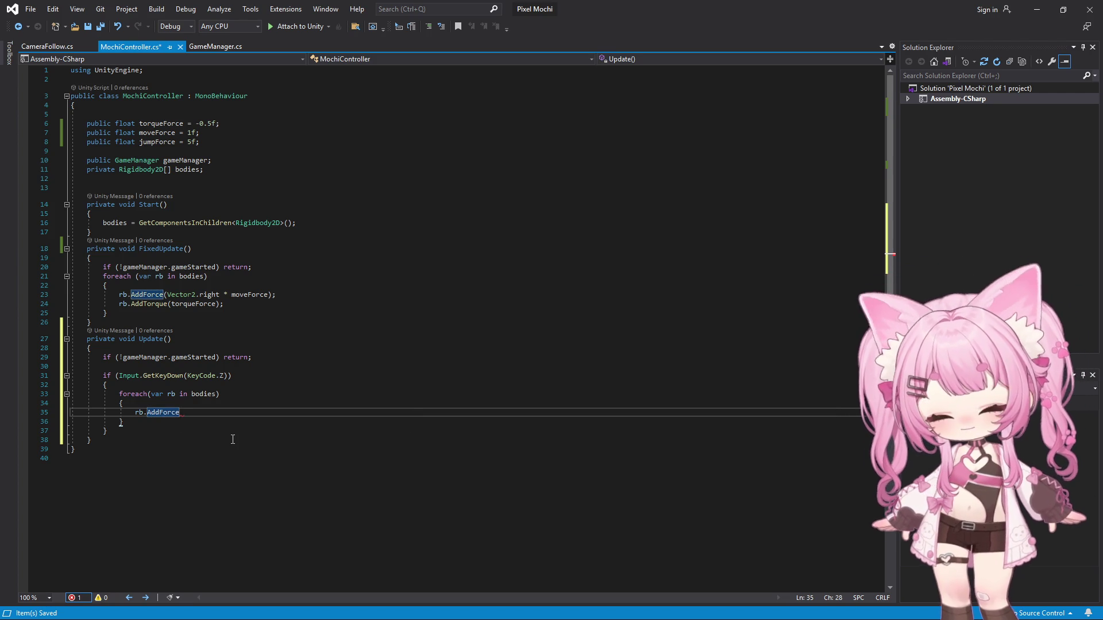
type("();")
key("Right")
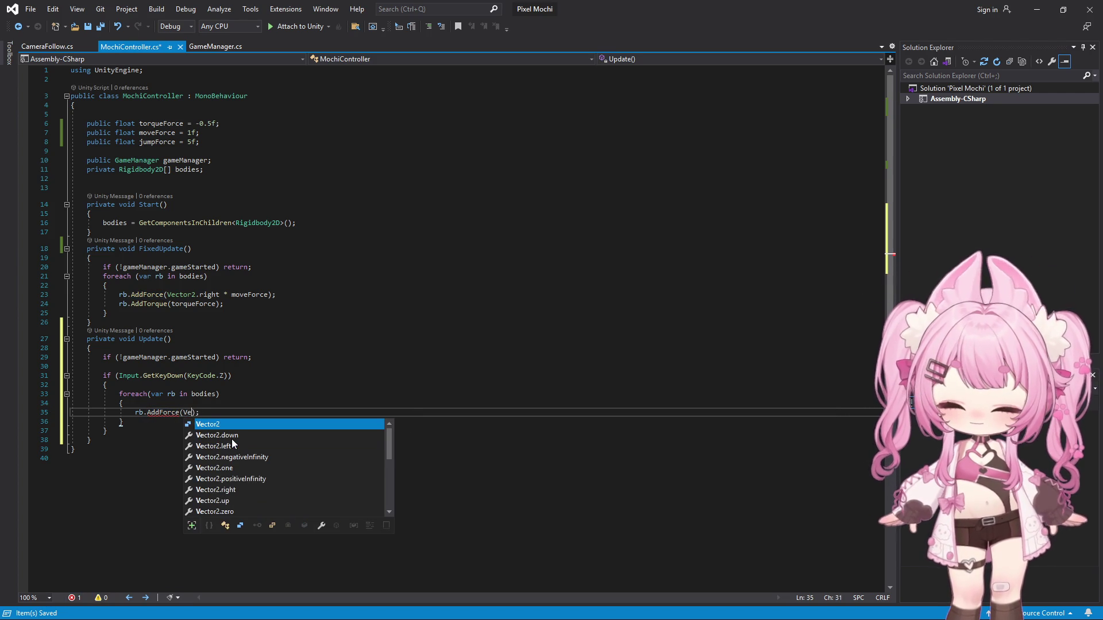
type("Vector2")
- Complete the call as rb.AddForce(Vector2.up * jumpForce, ForceMode2D.Impulse);
key("Tab")
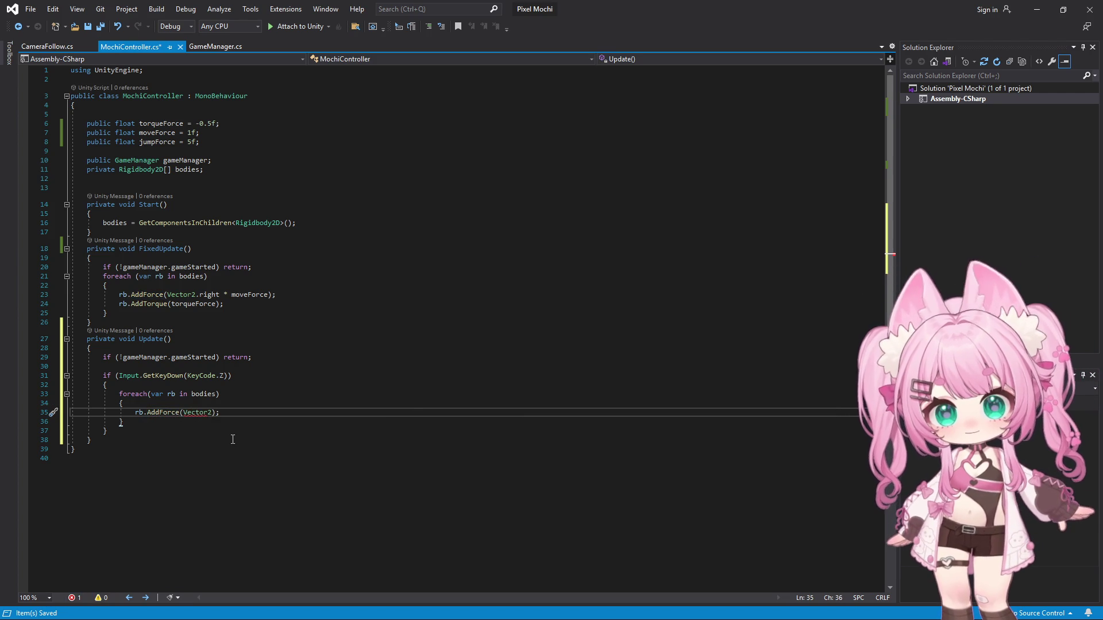
type(".up")
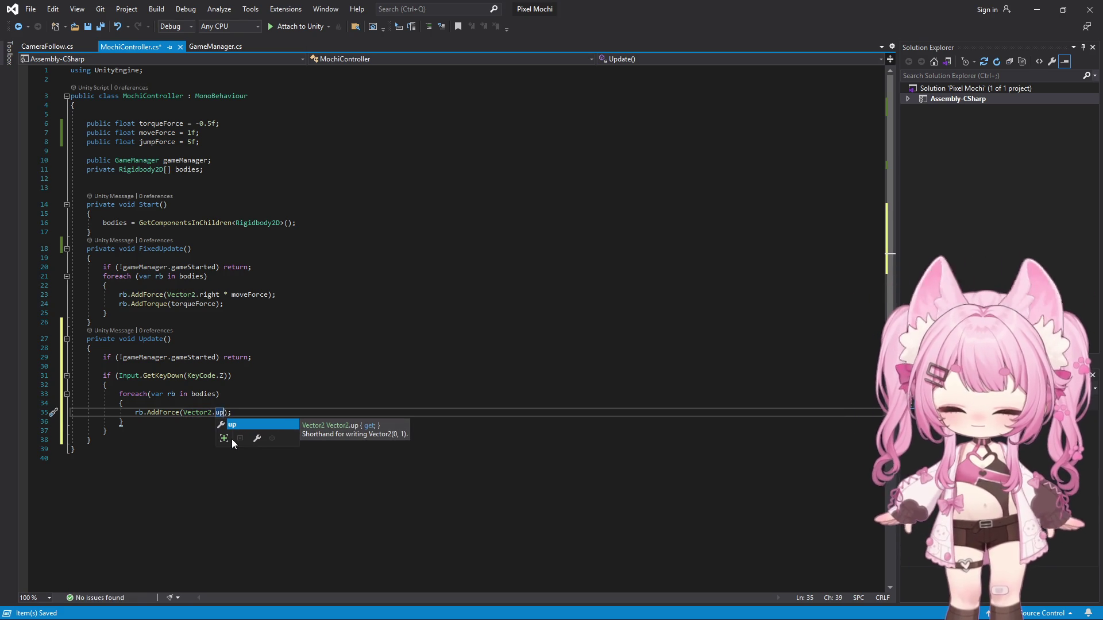
type(" * jump")
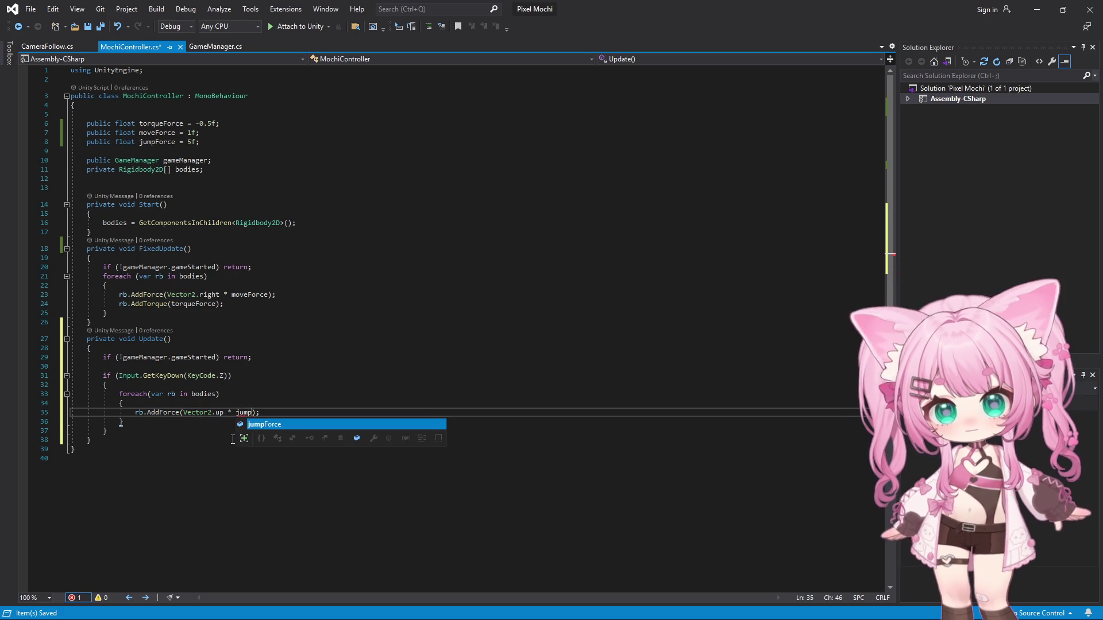
key("Tab")
type(", Force")
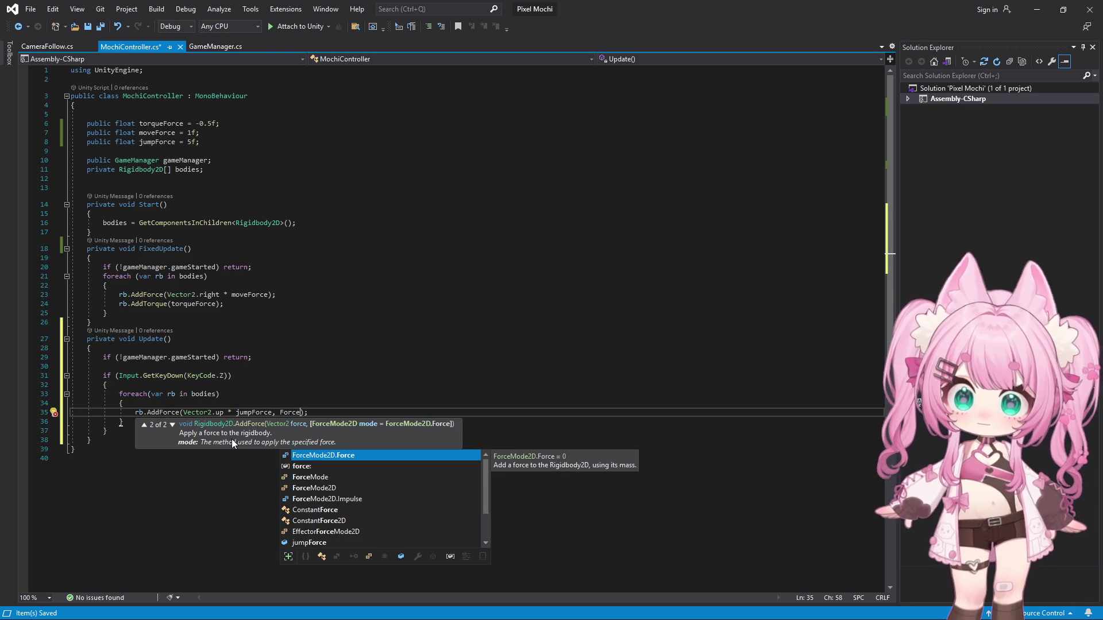
key("Down")
key("Down")
key("Down")
key("Down")
key("Tab")
key("End")
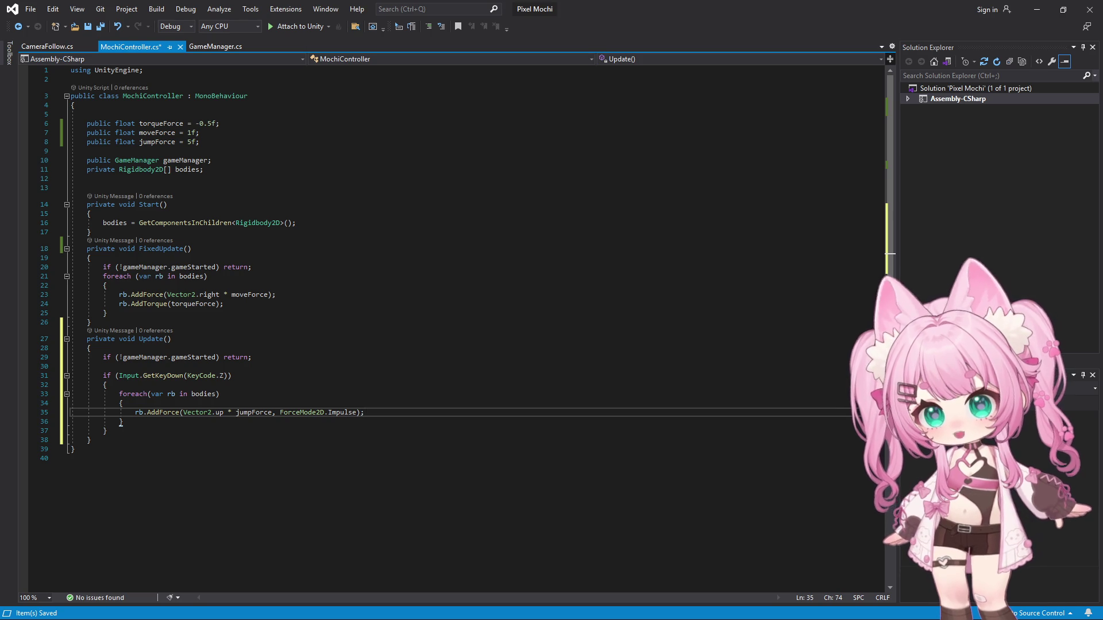
key("alt+Tab")
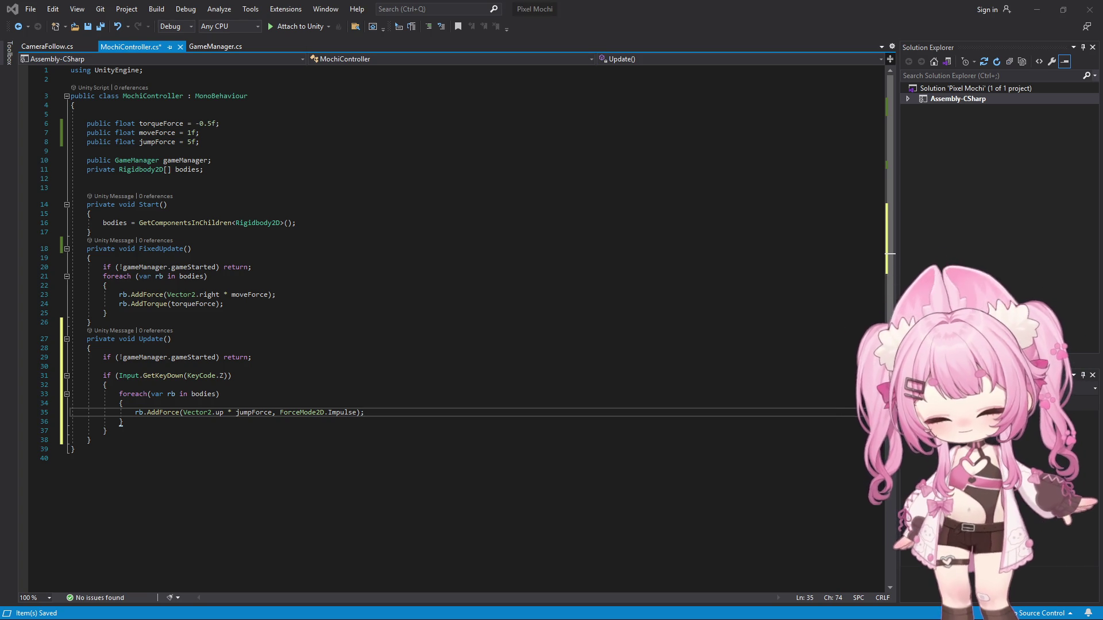
left_click(245, 394)
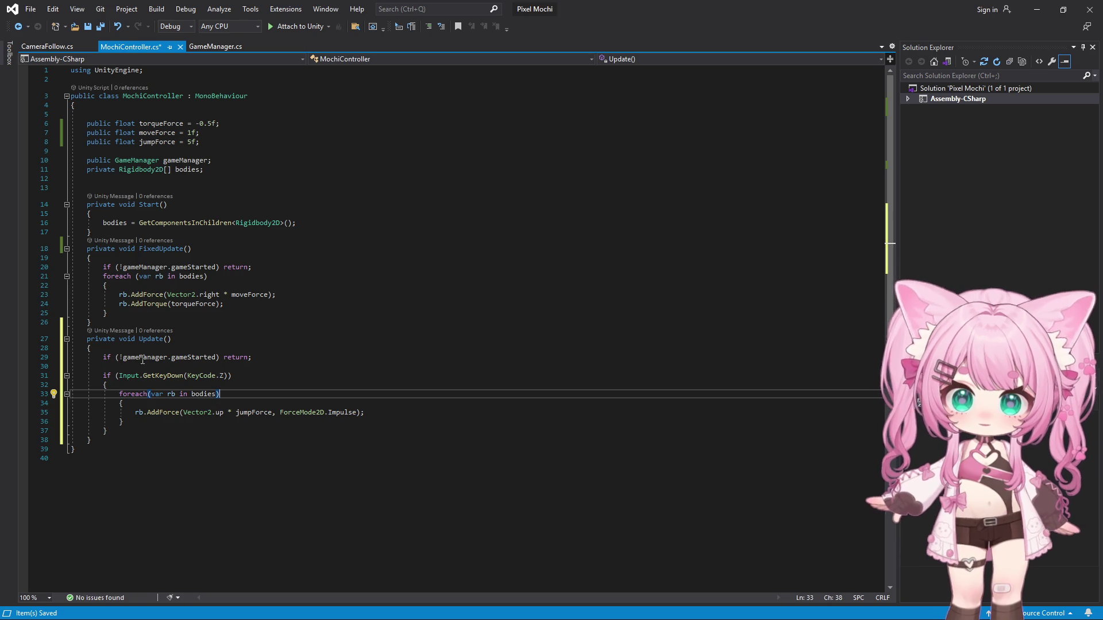
- Prefix the Z-key condition with 'Input.GetMouseButtonDown(0) || '
left_click(121, 376)
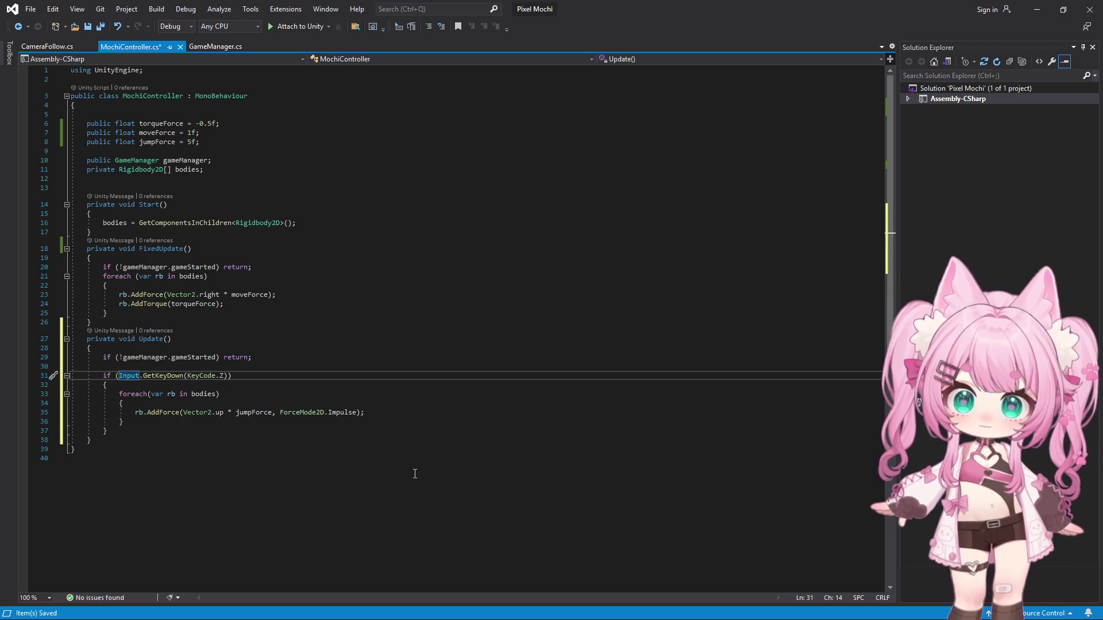
type("Input.GetMouseButtonDown(0) ||")
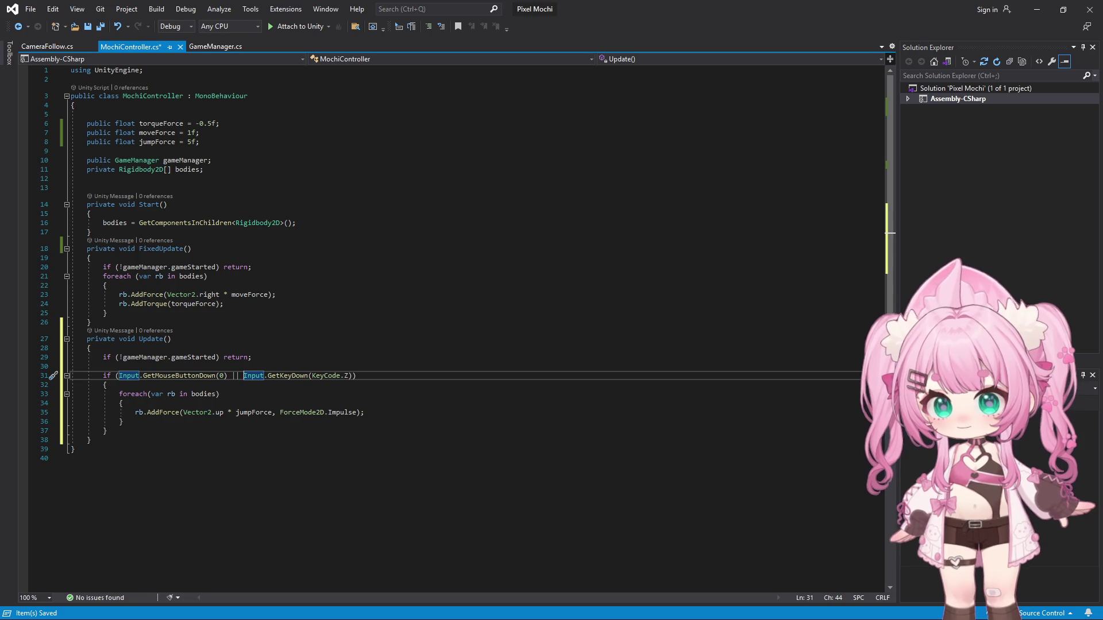
key("alt+Tab")
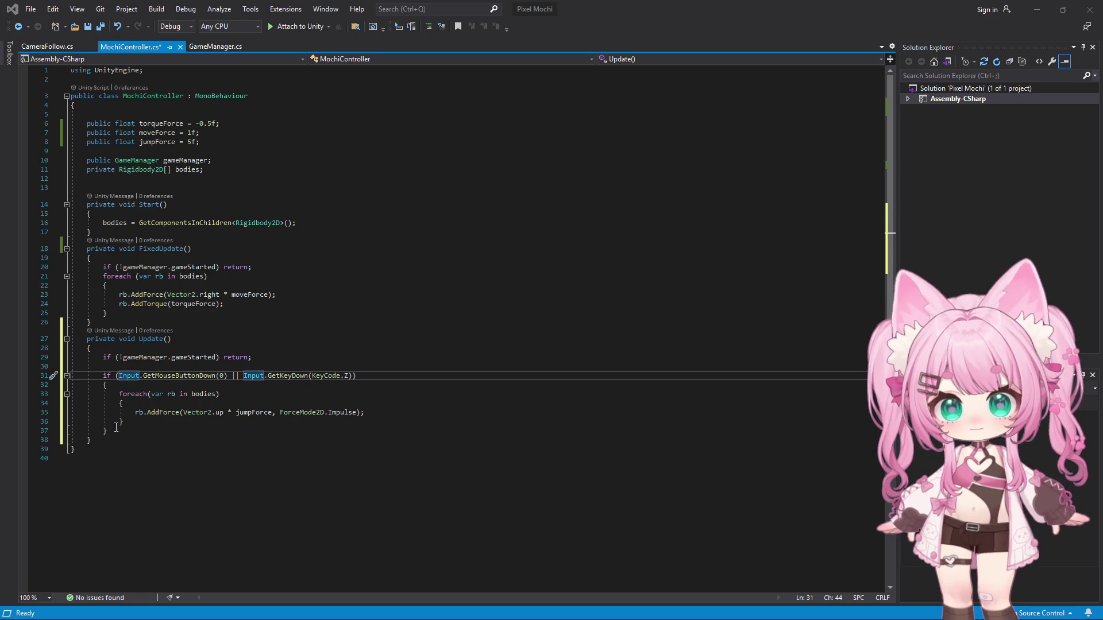
- Paste an OnCollisionEnter2D ground check below Update and mark it private
left_click(100, 442)
key("Return")
type("void OnCollisionEnter2D(Collision2D col)     {         if (col.gameObject.CompareTag(\"Ground\"))         {             isGrounded = true;         }     }")
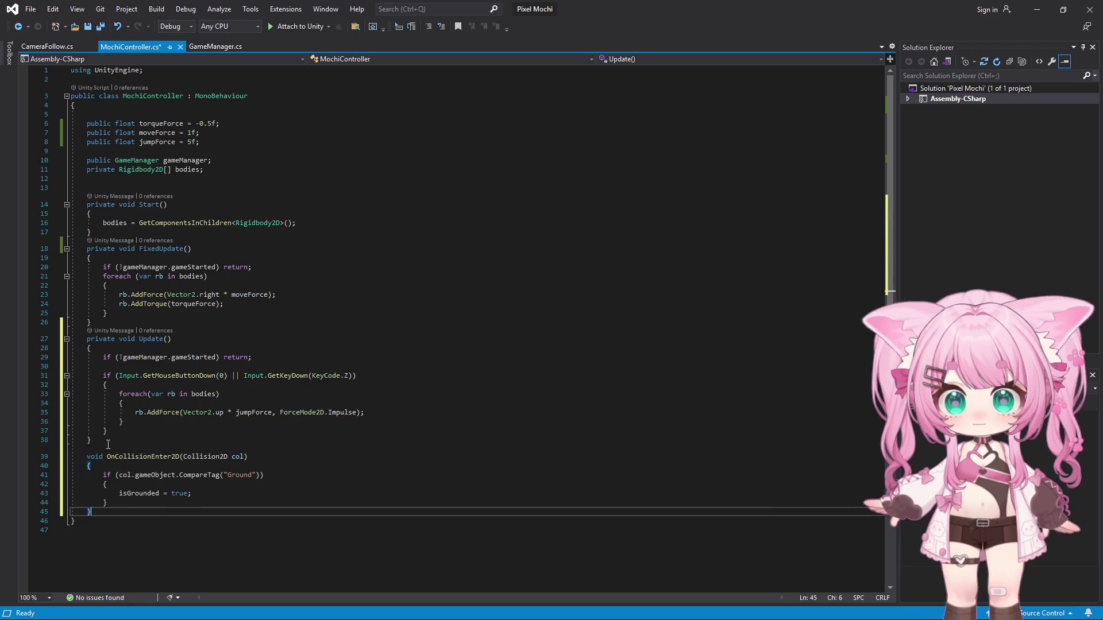
left_click(86, 457)
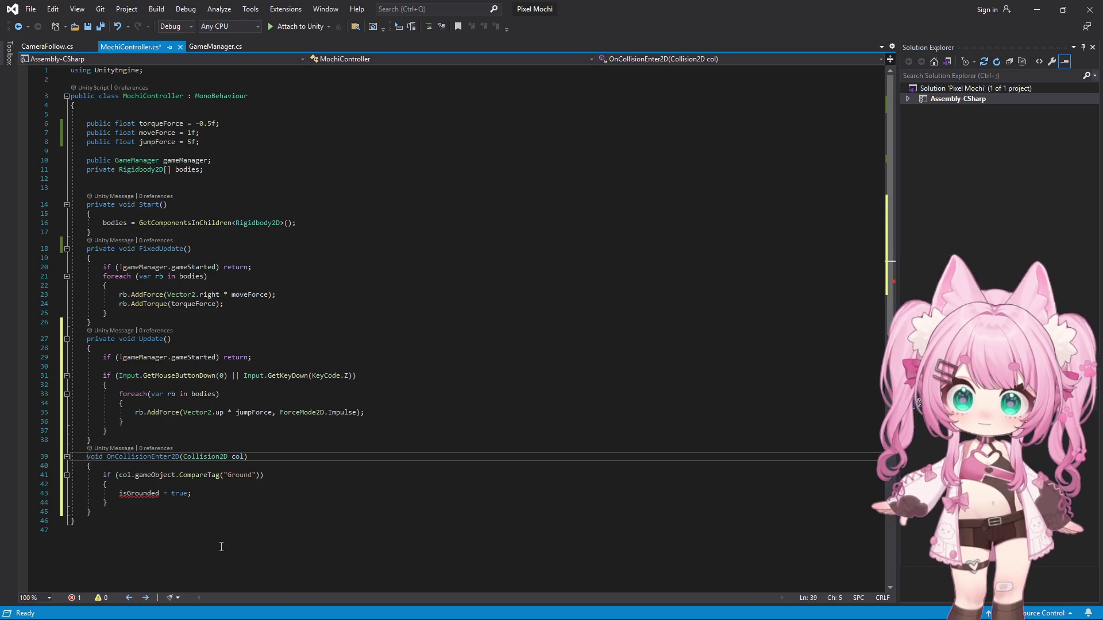
type("private")
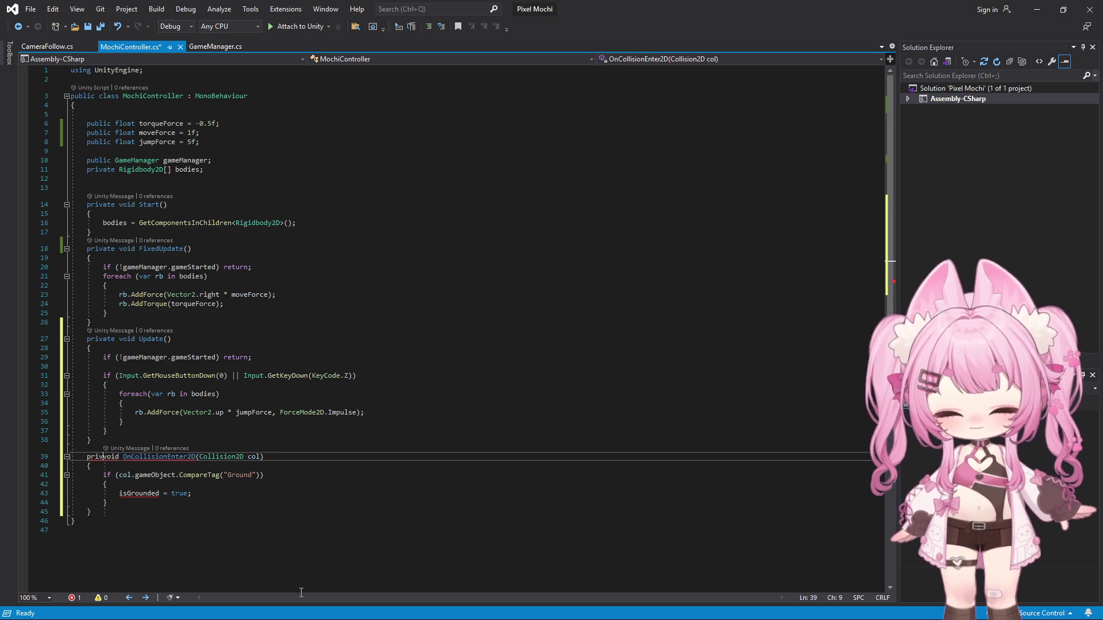
key("Home")
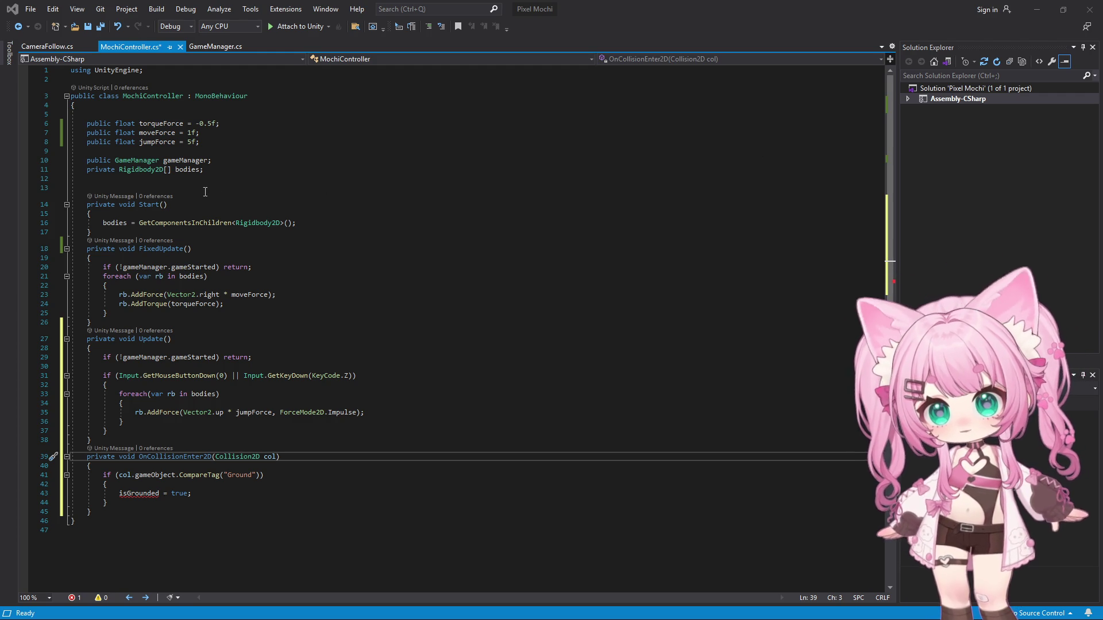
left_click(207, 169)
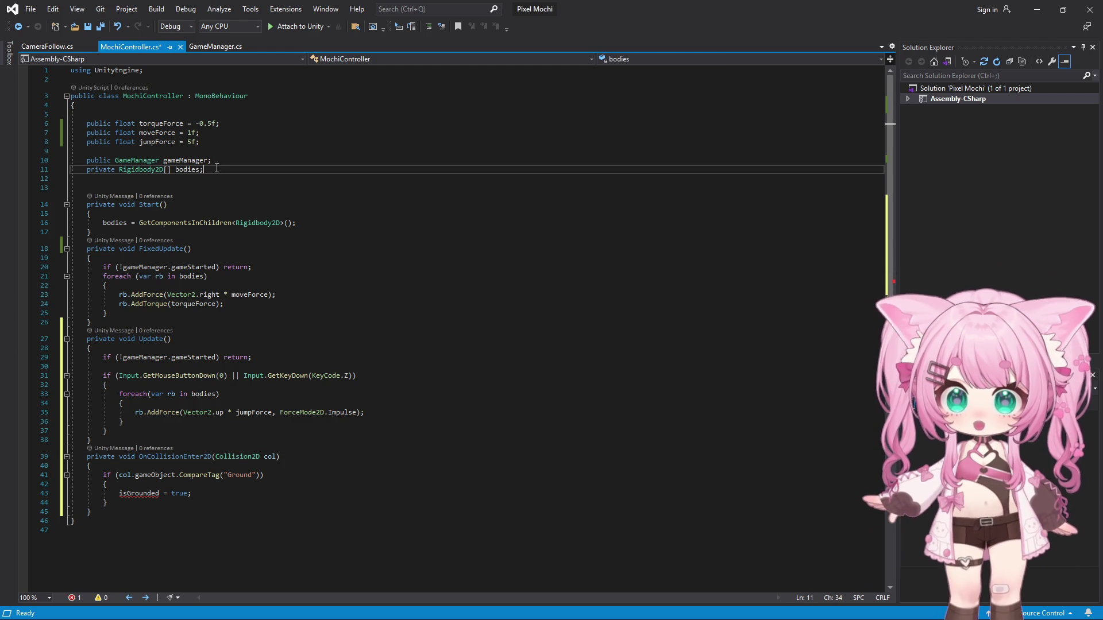
- Paste 'public float rayDistance = 0.2f;' and 'public LayerMask groundLayer;' below the bodies field
key("Return")
key("Return")
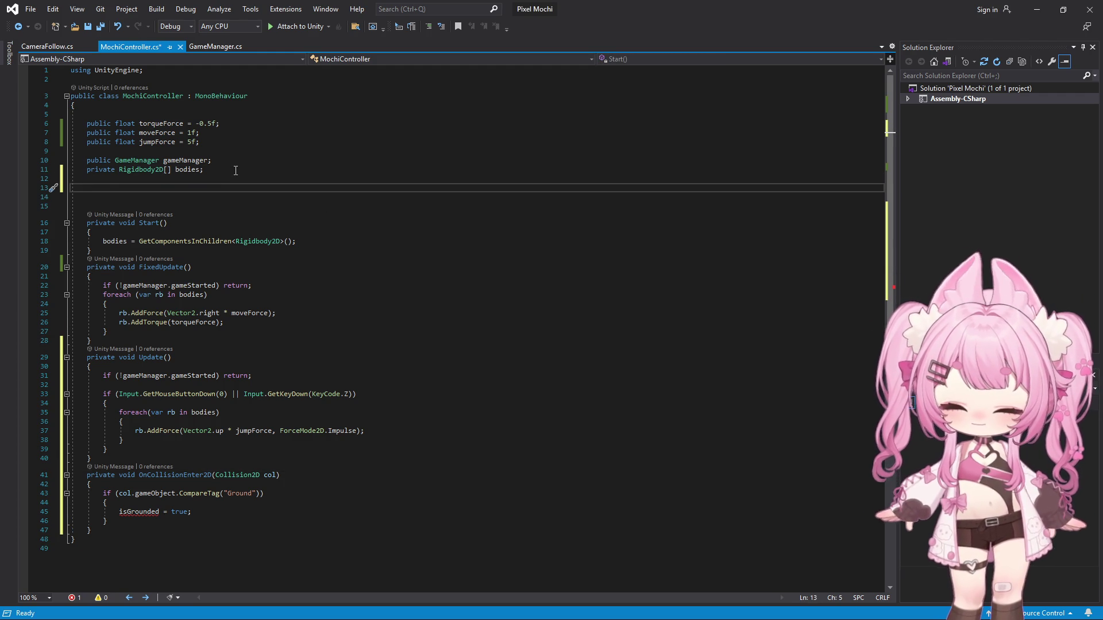
type("public float rayDistance = 0.2f;     public LayerMask groundLayer;")
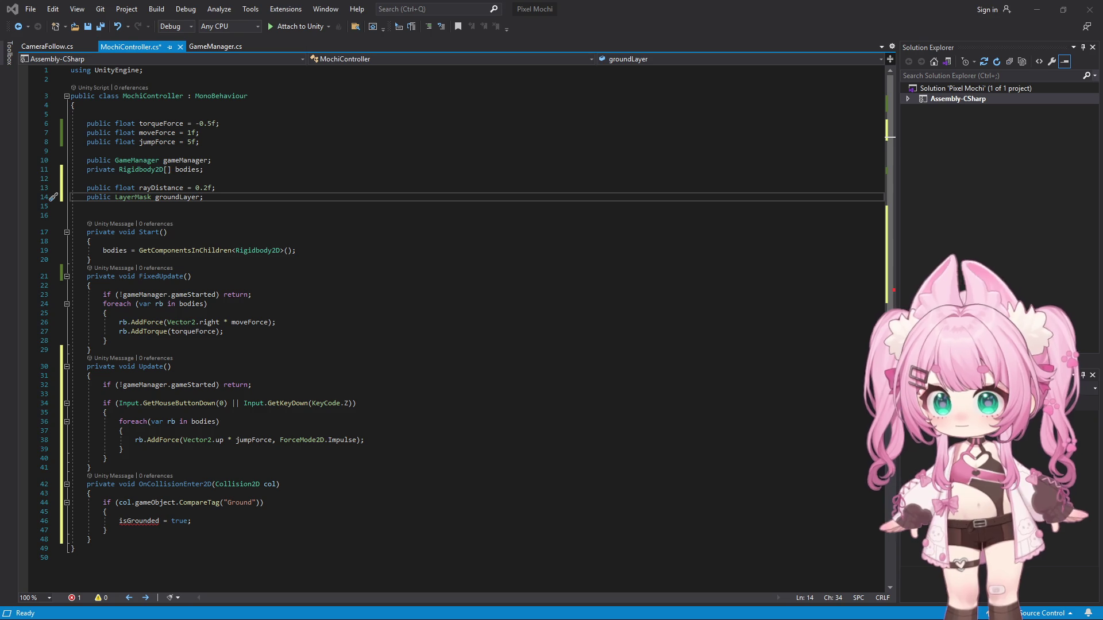
scroll(85, 426, "down", 1)
scroll(85, 426, "down", 1)
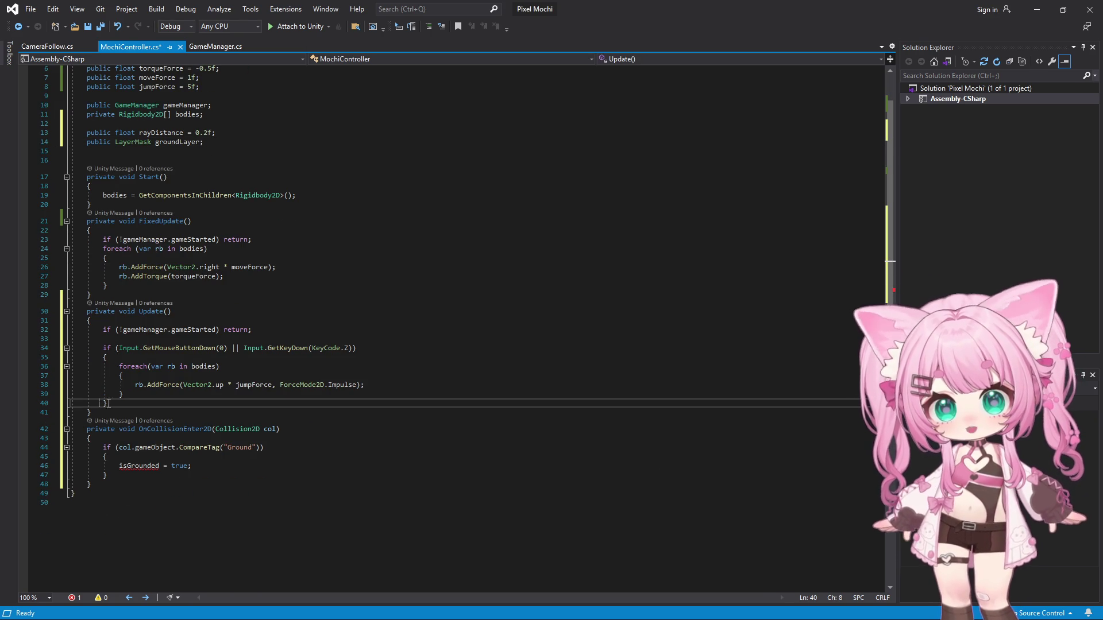
- Paste an IsGrounded() method below Update that raycasts down from each body against groundLayer
left_click(207, 403)
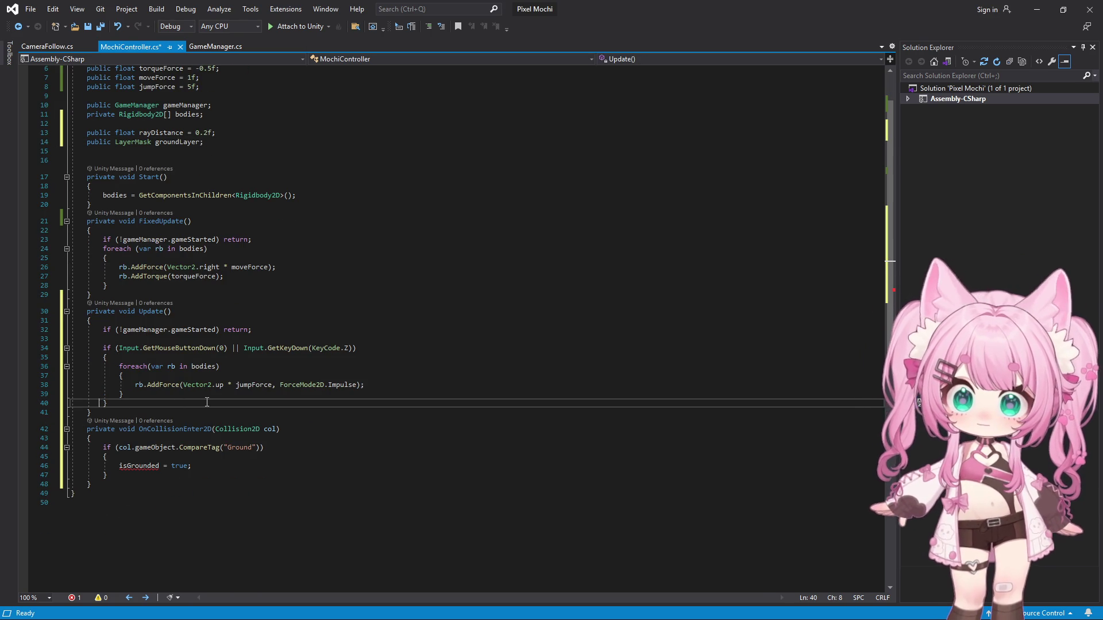
key("Down")
key("Return")
key("Return")
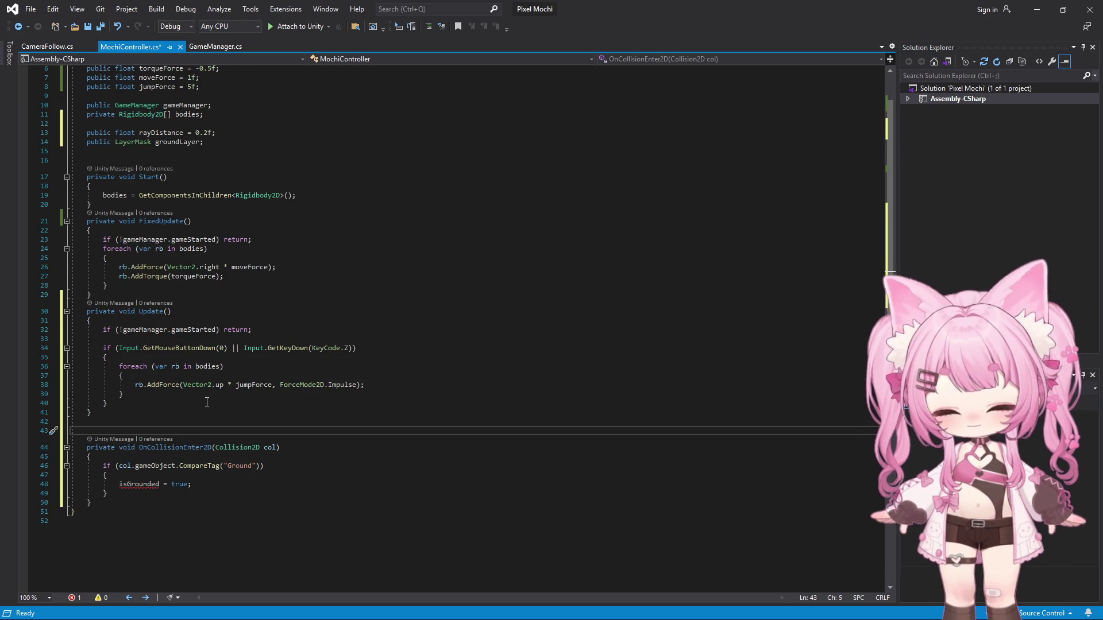
key("ctrl+v")
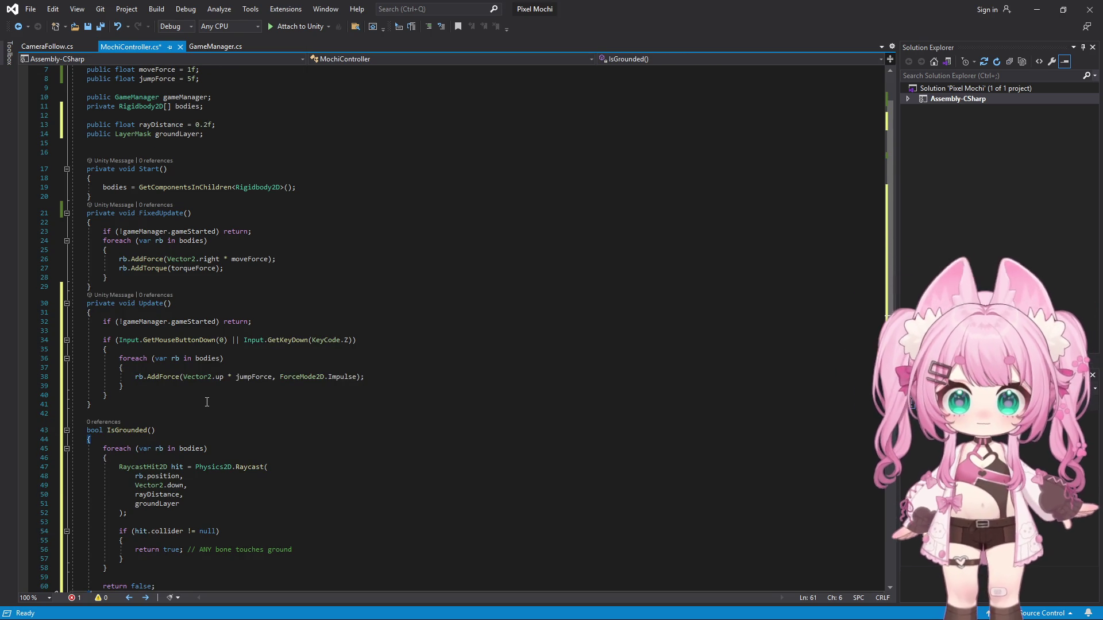
scroll(239, 361, "down", 1)
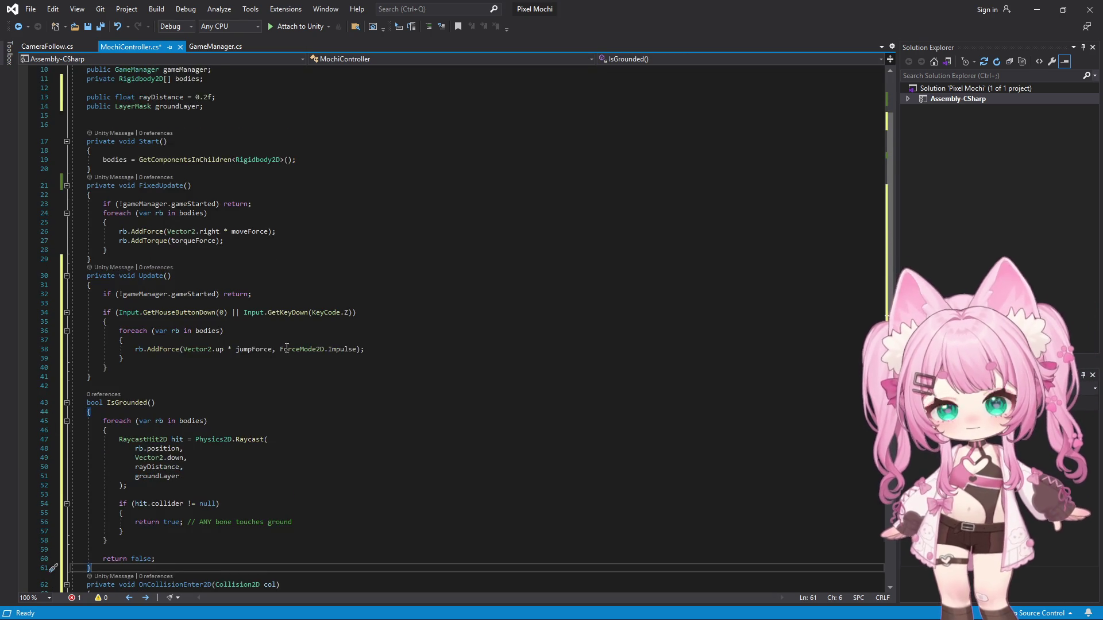
scroll(238, 360, "down", 1)
scroll(239, 361, "down", 1)
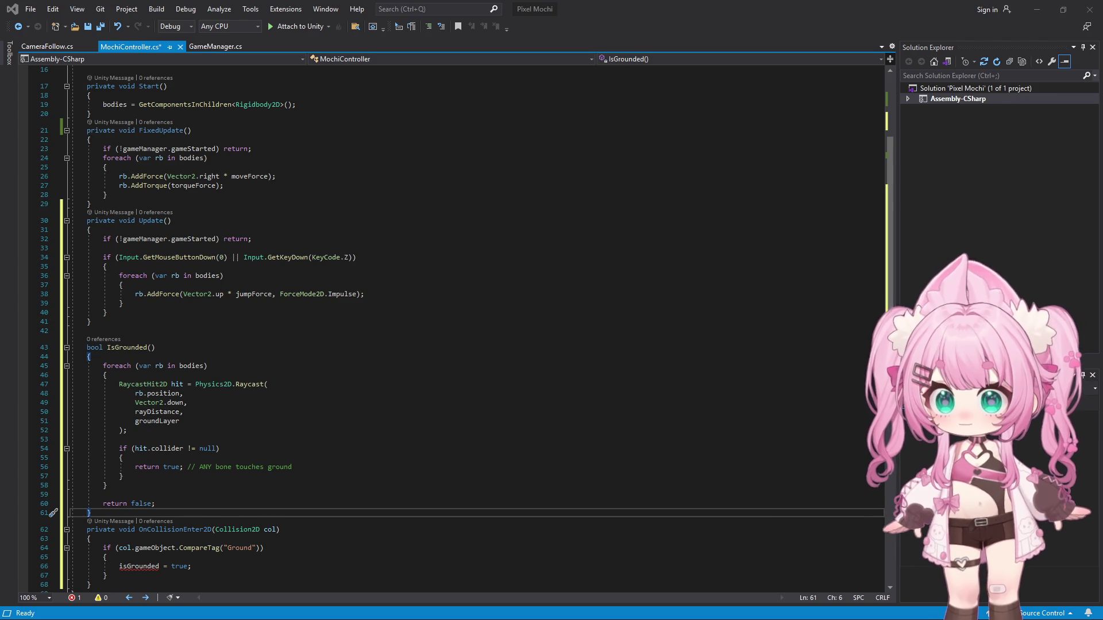
left_click(194, 354)
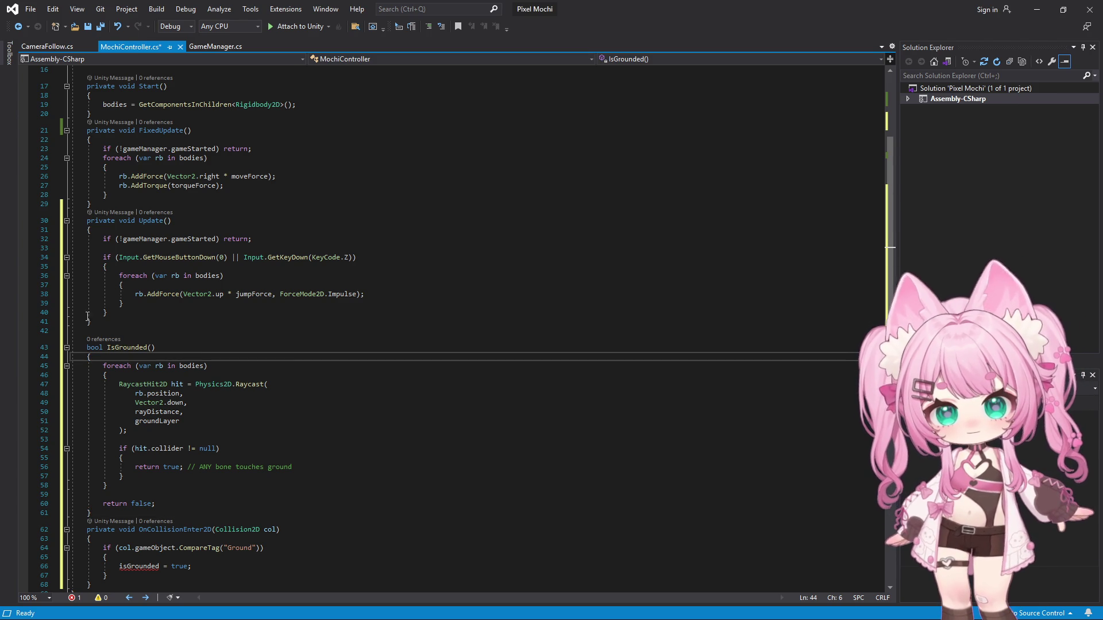
- Paste the ground-checked Jump version over Update and correct its 'private' modifier typo
left_click_drag(87, 317, 73, 221)
type("void Update()     {         if (!gameManager.gameStarted) return;          if ((Input.GetMouseButtonDown(0) || Input.GetKeyDown(KeyCode.Z)) && IsGrounded())         {             Jump();         }     }")
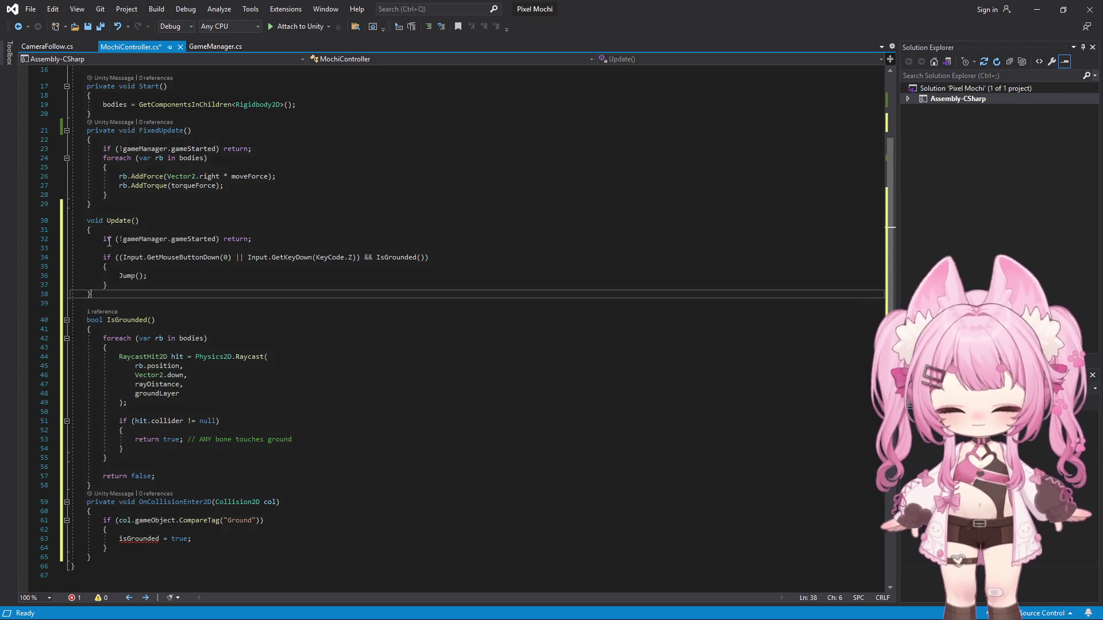
type("ptivate")
key("Down")
key("Down")
key("Up")
key("Up")
key("BackSpace")
key("BackSpace")
key("BackSpace")
key("BackSpace")
key("BackSpace")
key("BackSpace")
type("ivate")
key("Down")
key("Down")
key("Down")
key("Down")
key("Down")
key("Down")
key("Down")
key("Down")
key("Down")
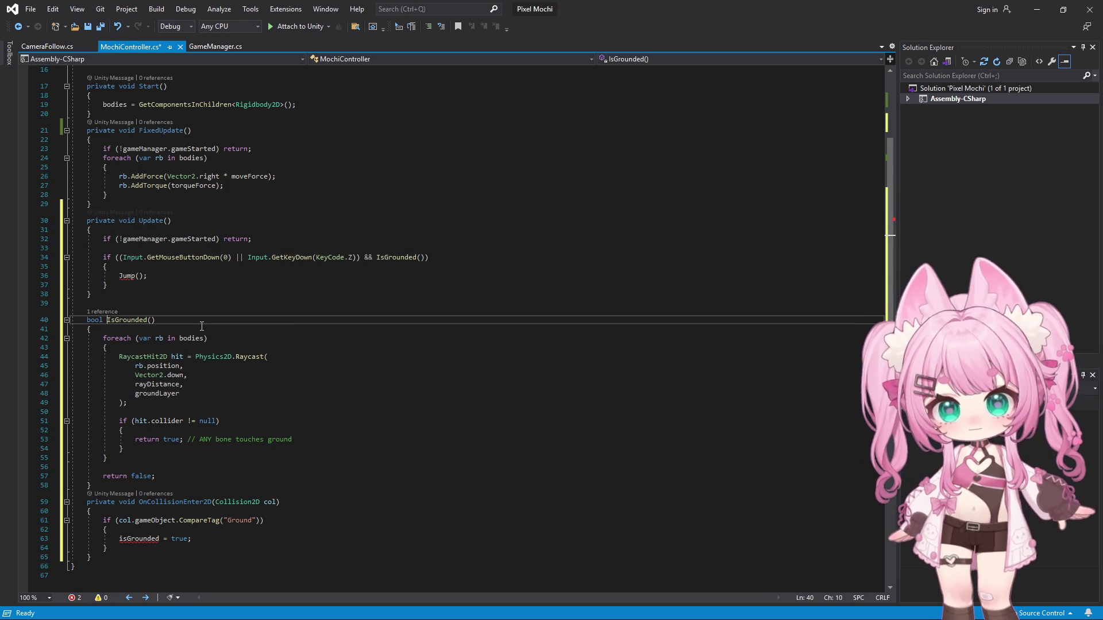
type("private")
- Fix the typo in IsGrounded's 'private' access modifier
key("BackSpace")
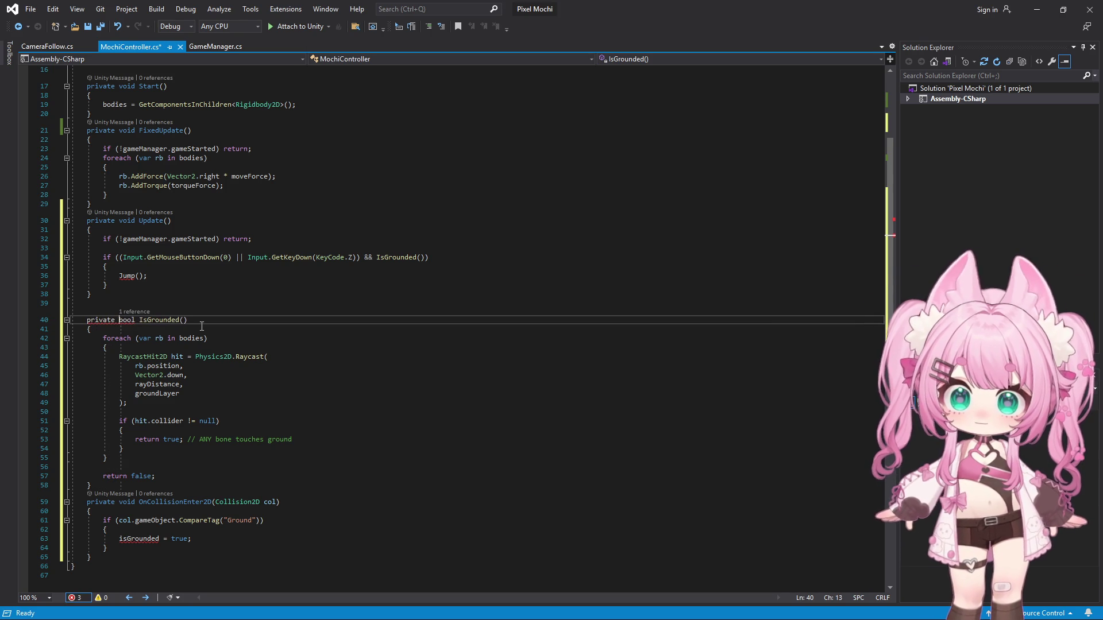
key("Down")
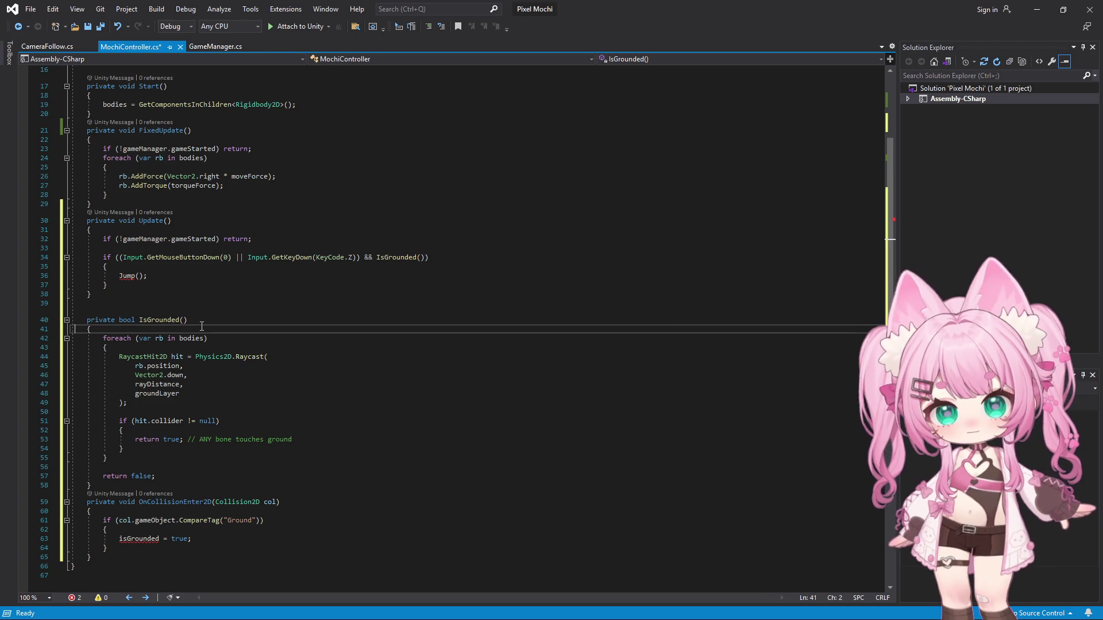
scroll(256, 289, "down", 1)
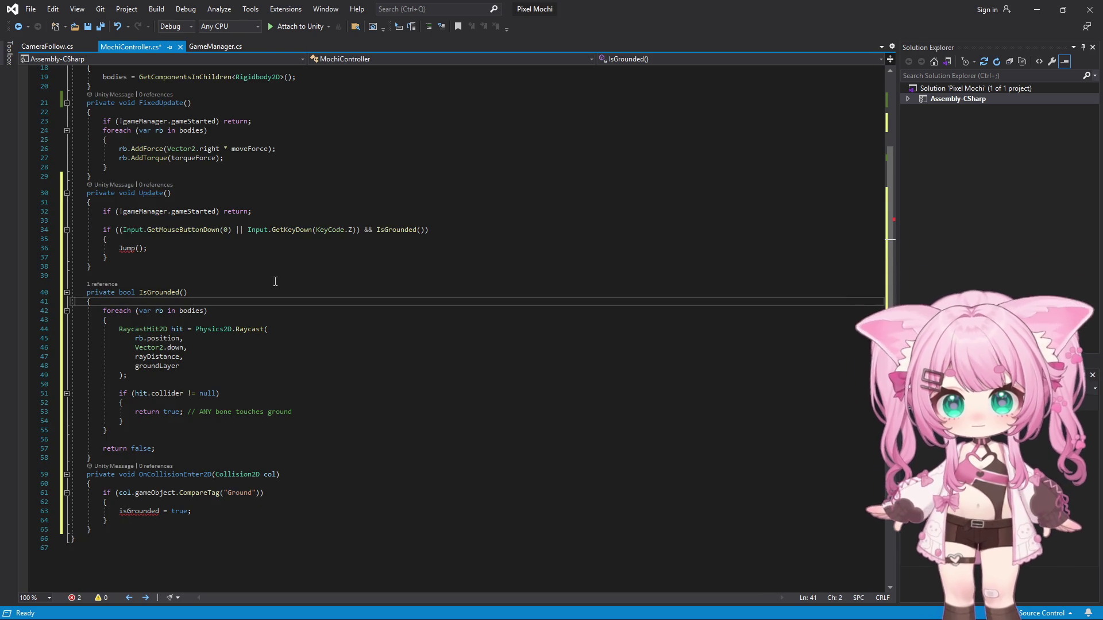
- Delete OnCollisionEnter2D and paste the OnDrawGizmos method drawing red rays down by rayDistance
left_click_drag(90, 530, 87, 474)
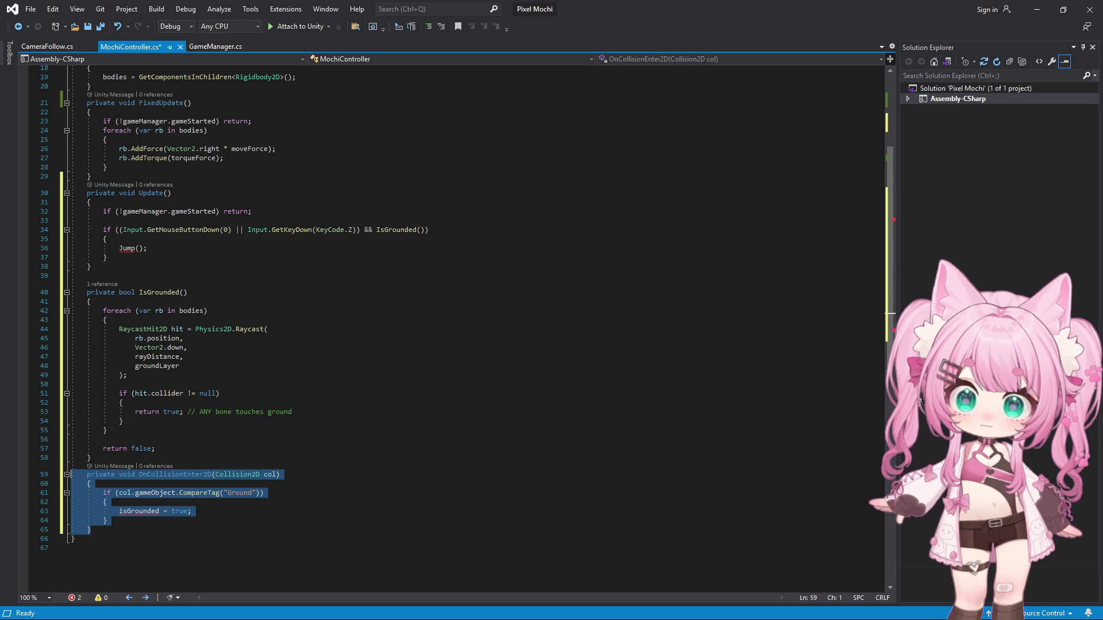
key("Delete")
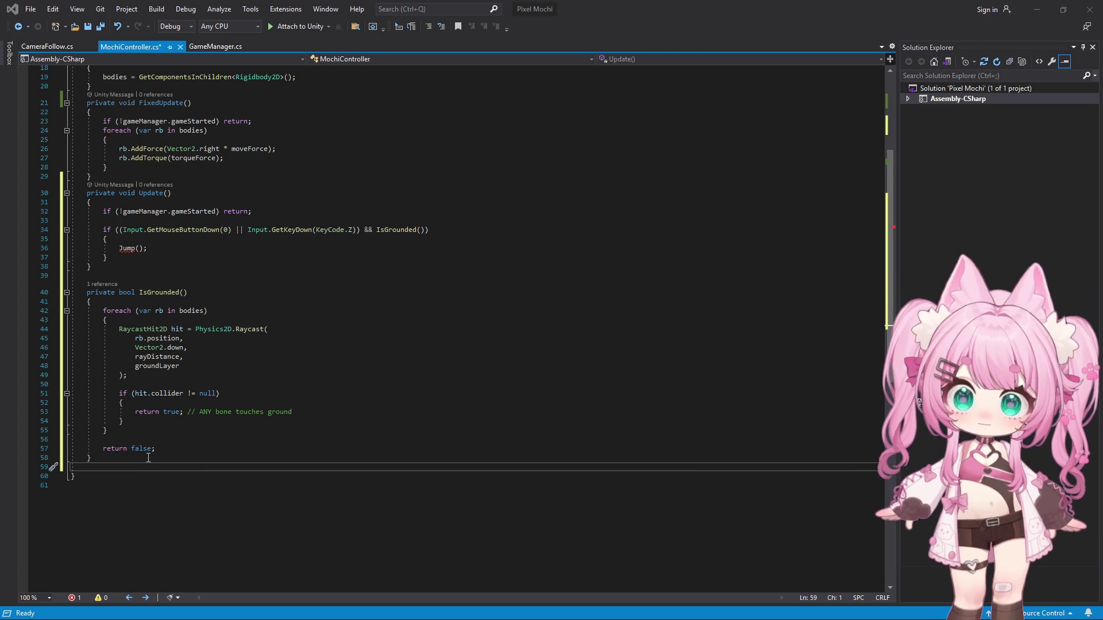
key("Return")
type("void OnDrawGizmos()     {         if (bodies == null) return;          Gizmos.color = Color.red;          foreach (var rb in bodies)         {             Gizmos.DrawLine(rb.position, rb.position + Vector2.down * rayDistance);         }     }")
key("Up")
key("Up")
key("Up")
key("Up")
key("Up")
key("Up")
key("Up")
key("Up")
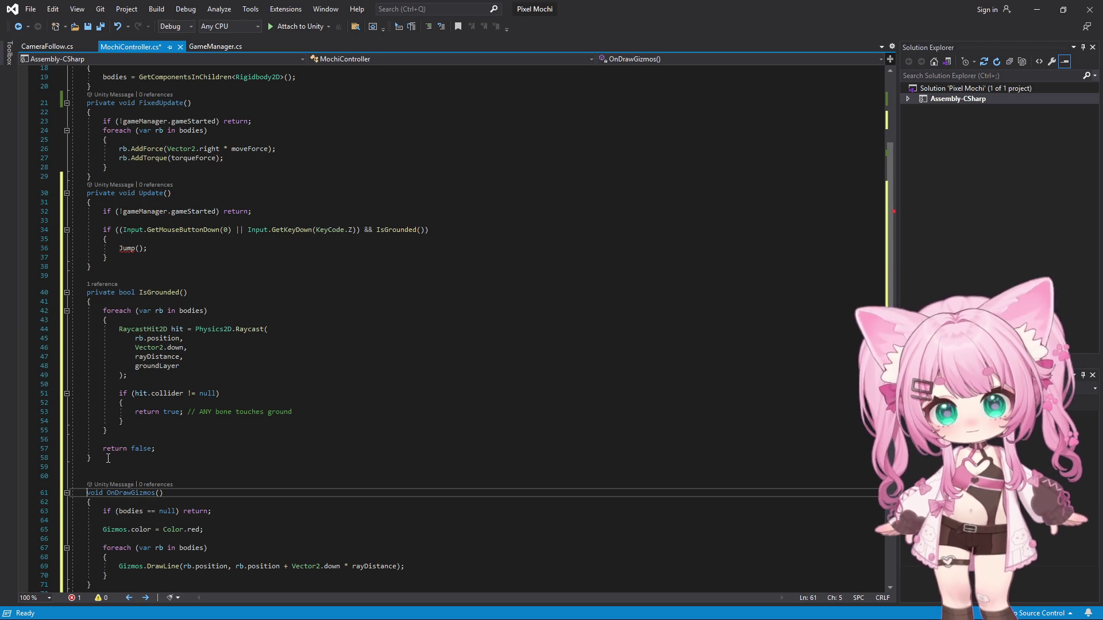
type("private")
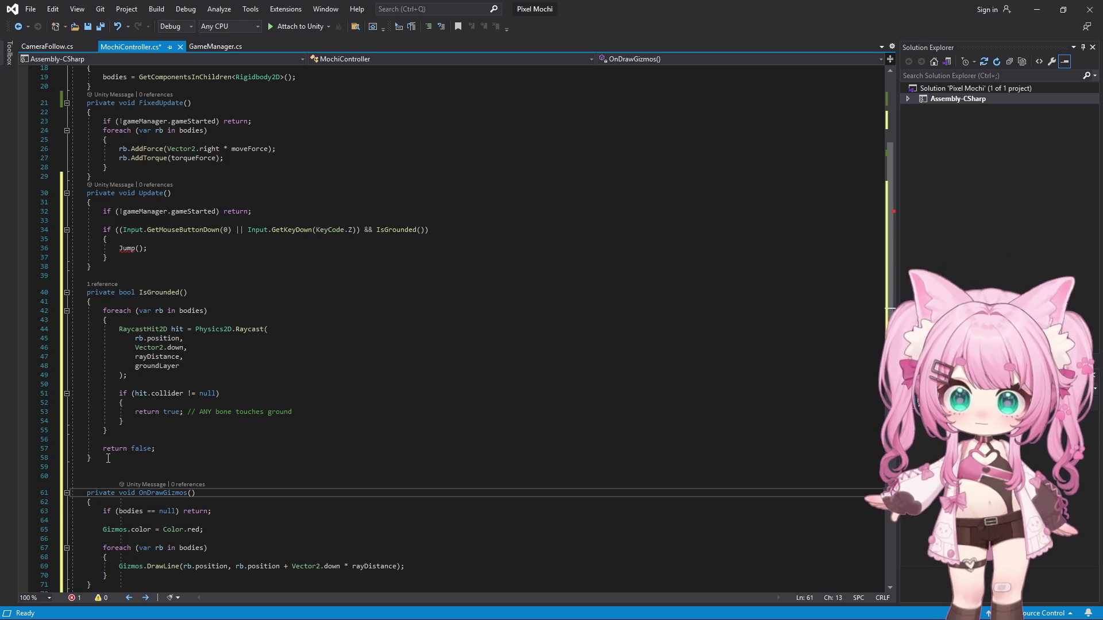
- Position the caret on a blank line below IsGrounded, ready for the next method
left_click(490, 449)
scroll(486, 399, "down", 2)
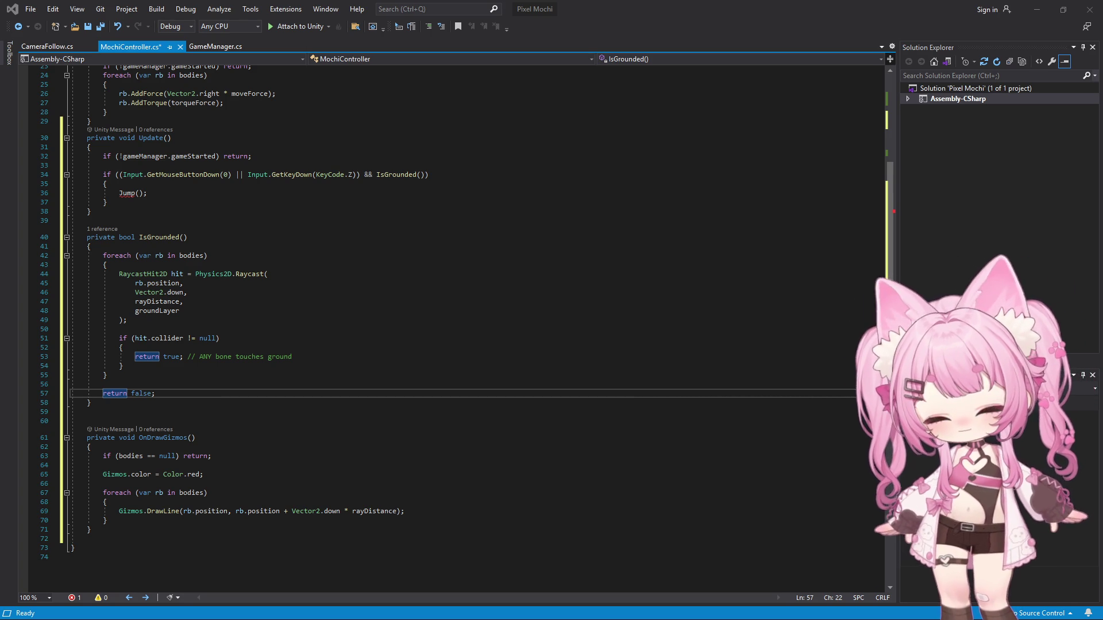
left_click(104, 403)
- Paste a private Jump method below IsGrounded that pushes every body upward
key("Return")
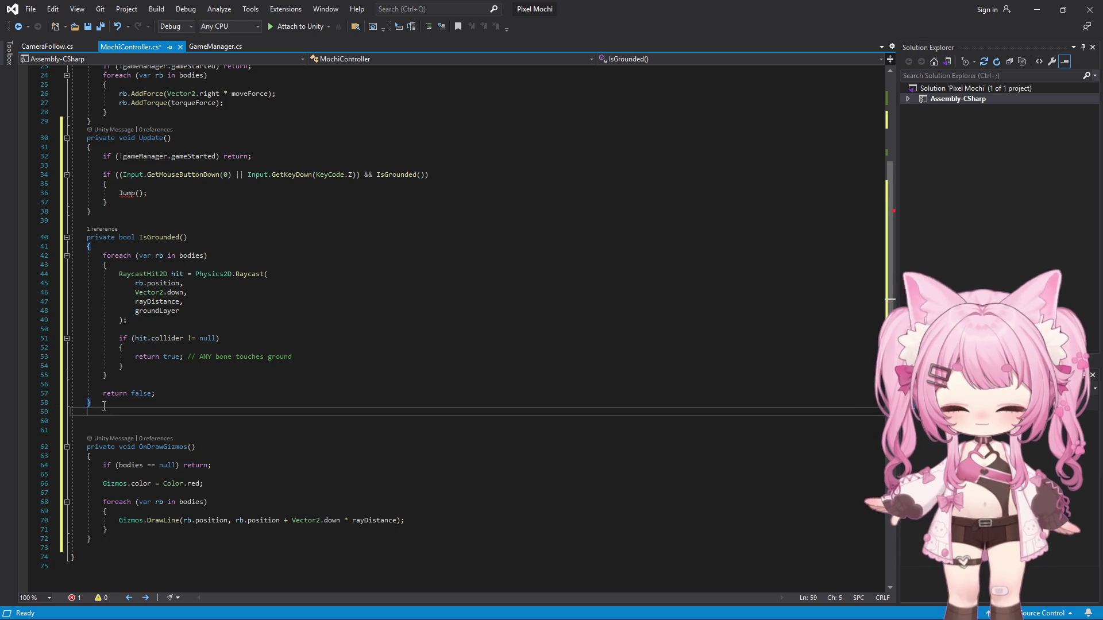
type("void Jump()     {         foreach (var rb in bodies)         {             rb.AddForce(Vector2.up * jumpForce, ForceMode2D.Impulse);         }     }")
key("Up")
key("Up")
key("Up")
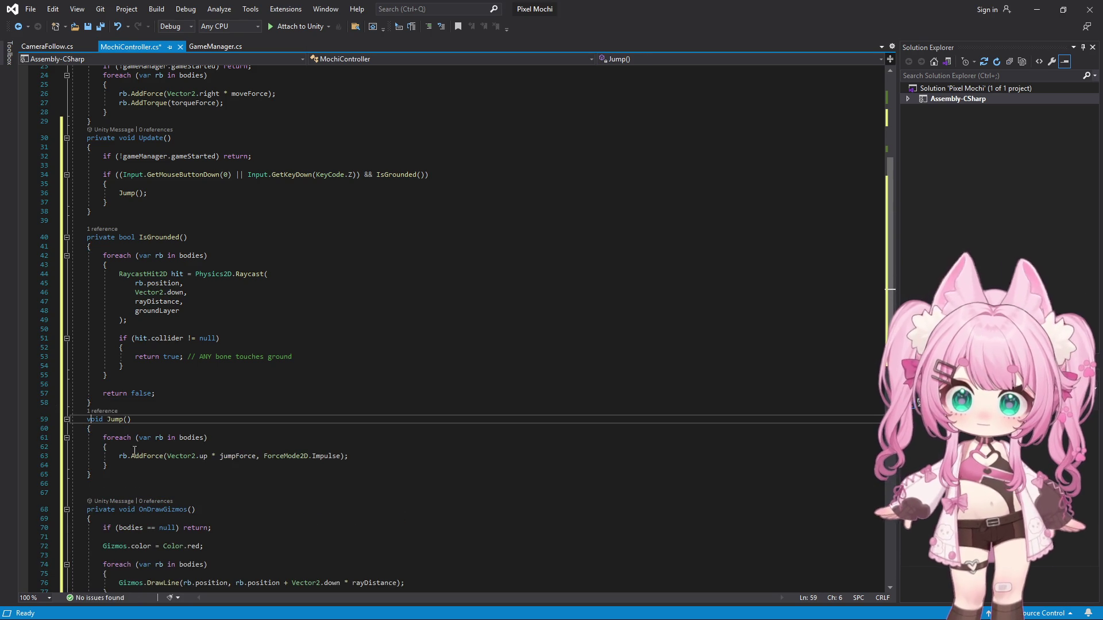
key("Home")
type("private")
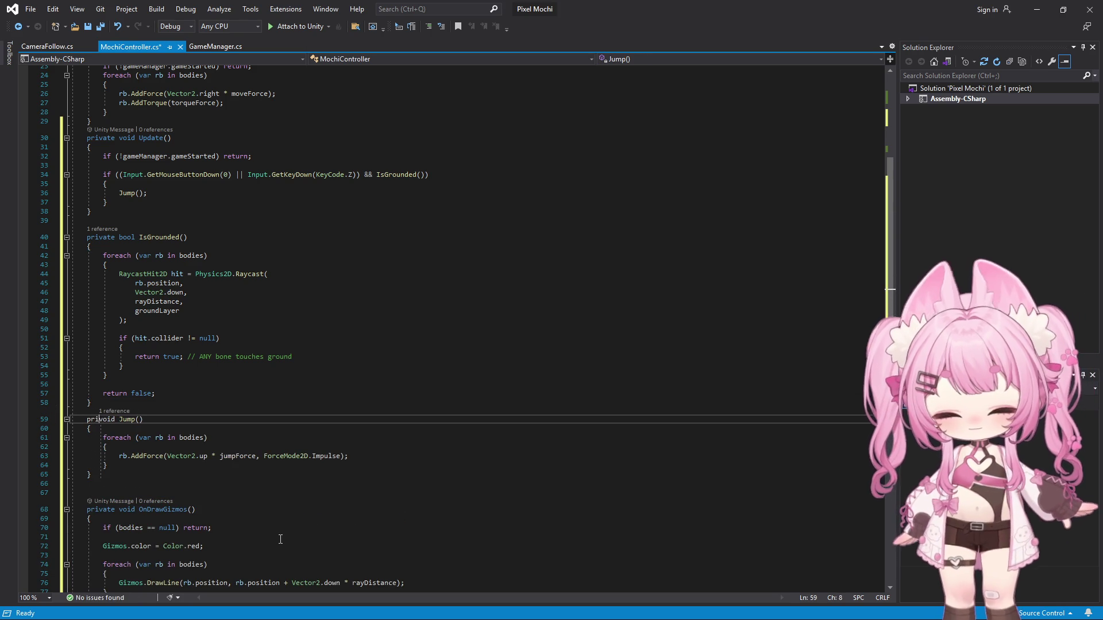
left_click(349, 293)
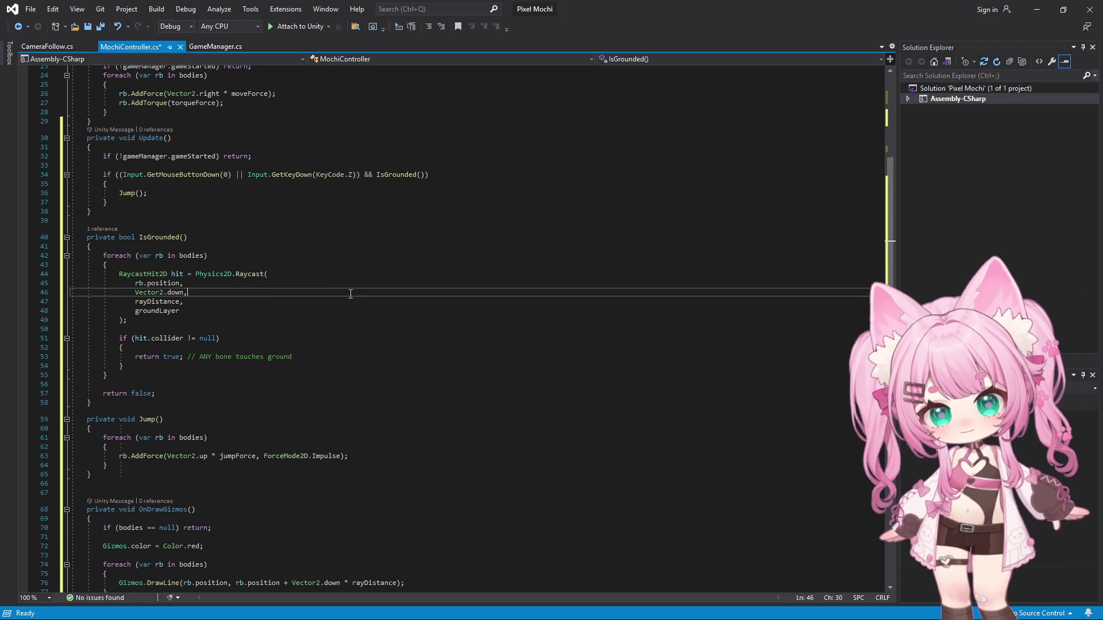
scroll(351, 292, "up", 2)
scroll(351, 290, "up", 2)
scroll(352, 287, "up", 4)
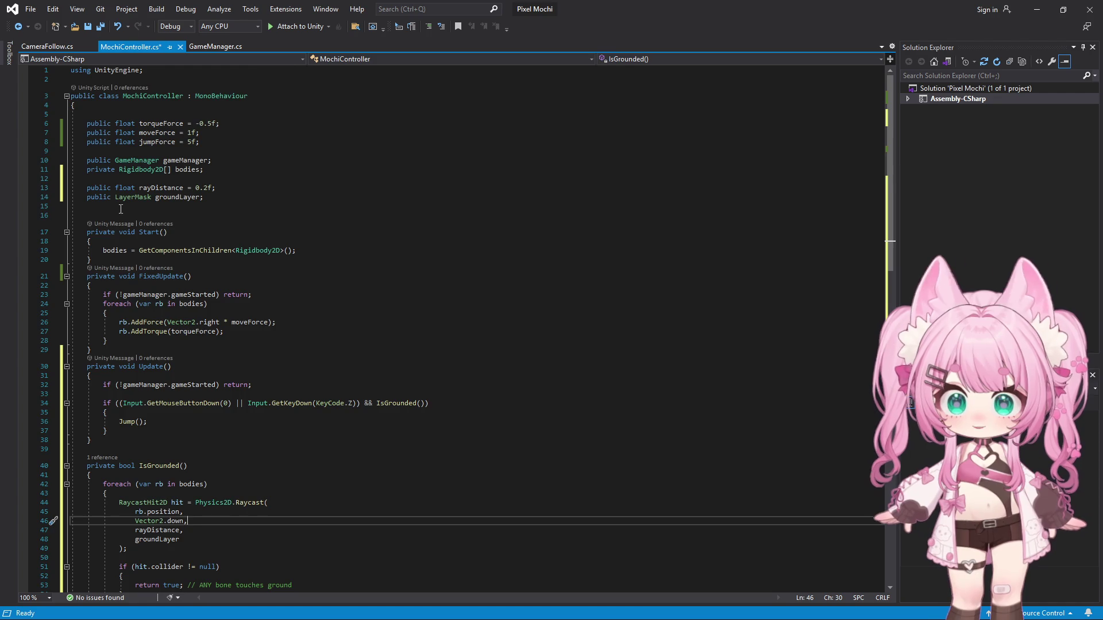
scroll(371, 276, "down", 4)
scroll(390, 264, "down", 9)
scroll(390, 264, "up", 9)
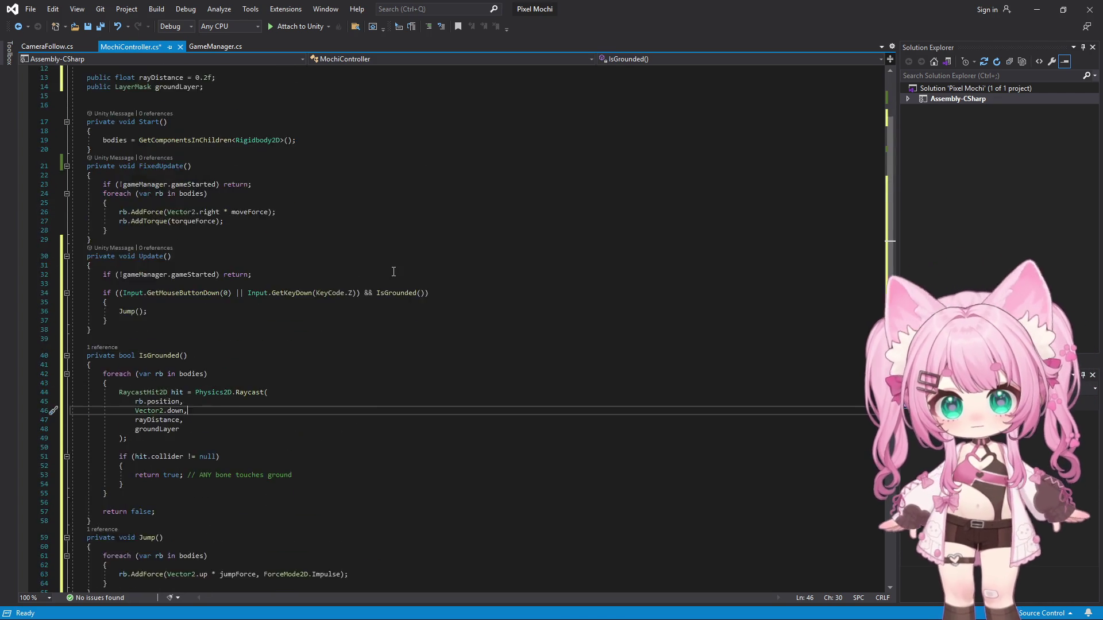
scroll(389, 263, "up", 4)
- Save all files and minimize Visual Studio to return to Unity
left_click(32, 10)
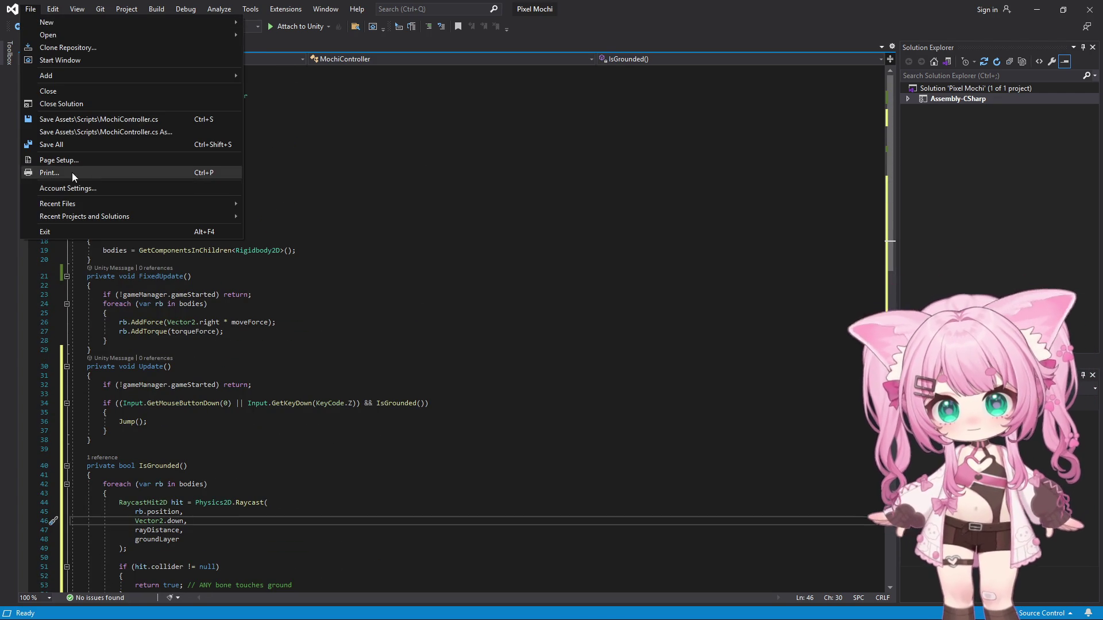
left_click(52, 144)
left_click(1037, 10)
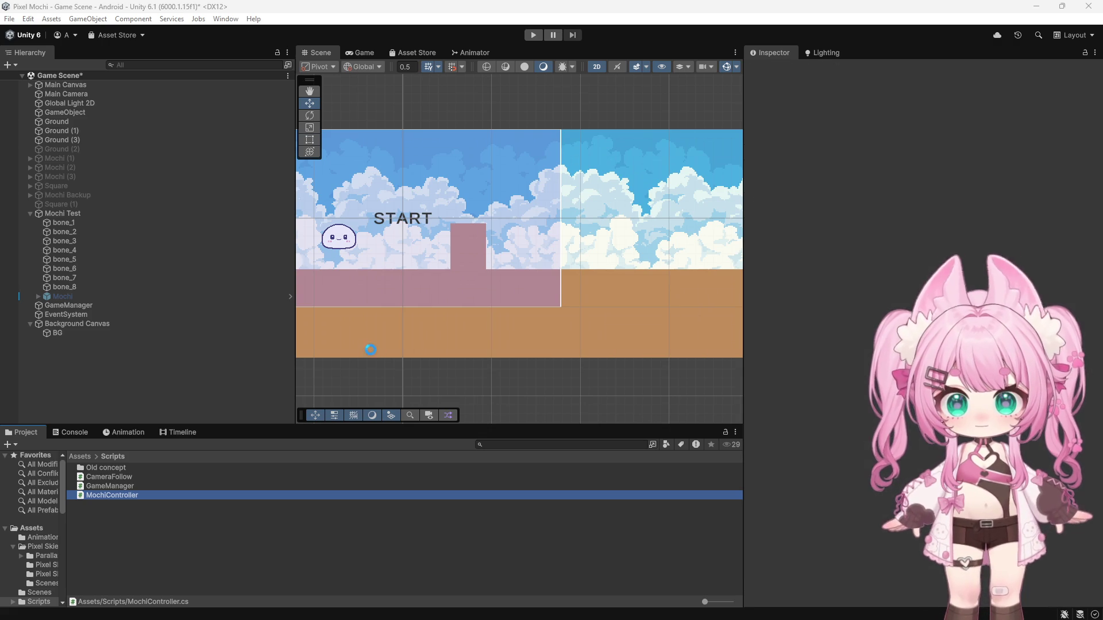
- Inspect the Ground, Ground (1) and Ground (3) objects to check their layers
left_click(399, 344)
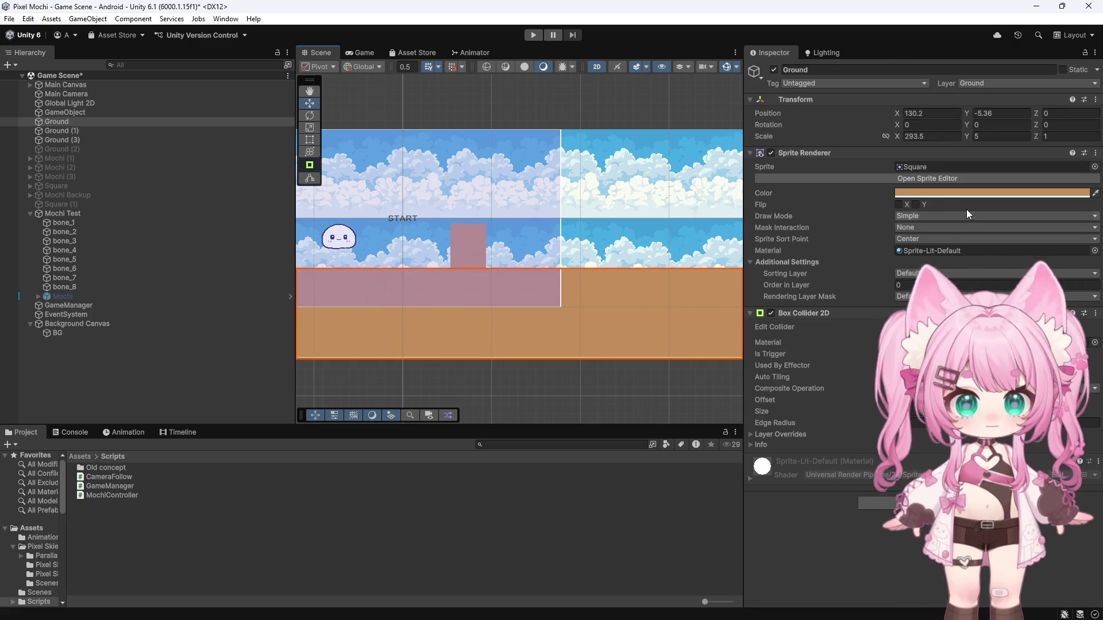
scroll(649, 297, "down", 3)
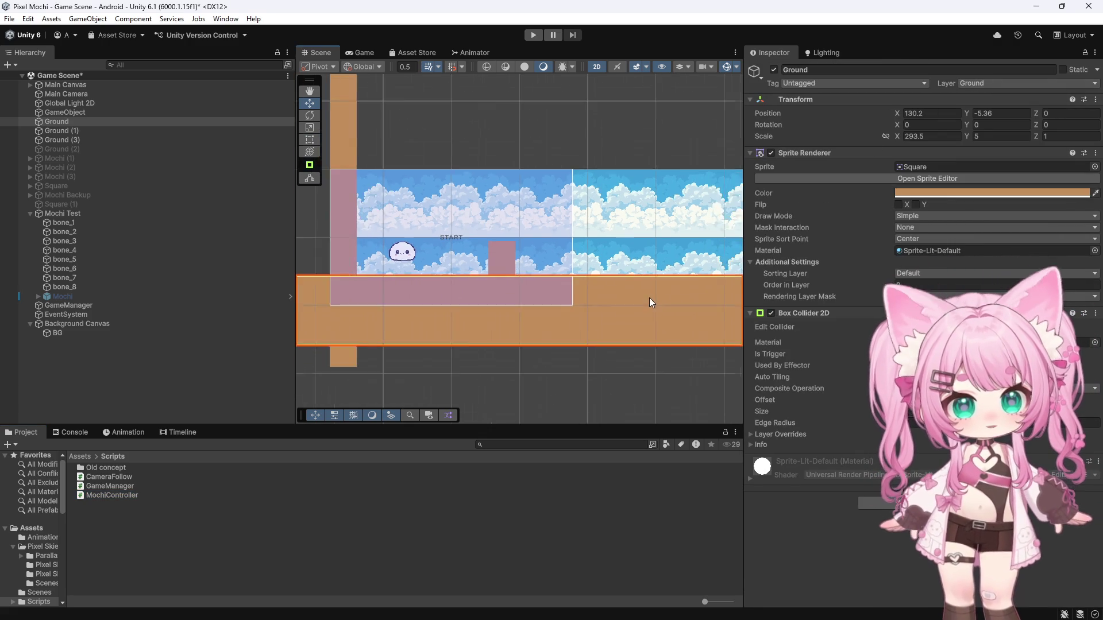
left_click(422, 132)
scroll(542, 280, "up", 4)
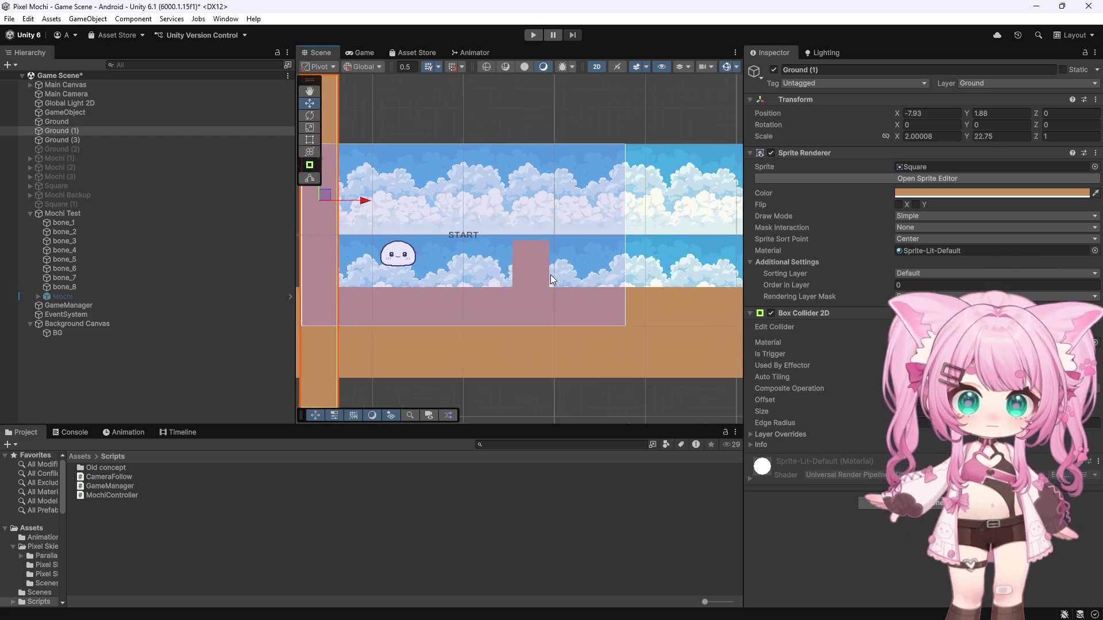
left_click(76, 141)
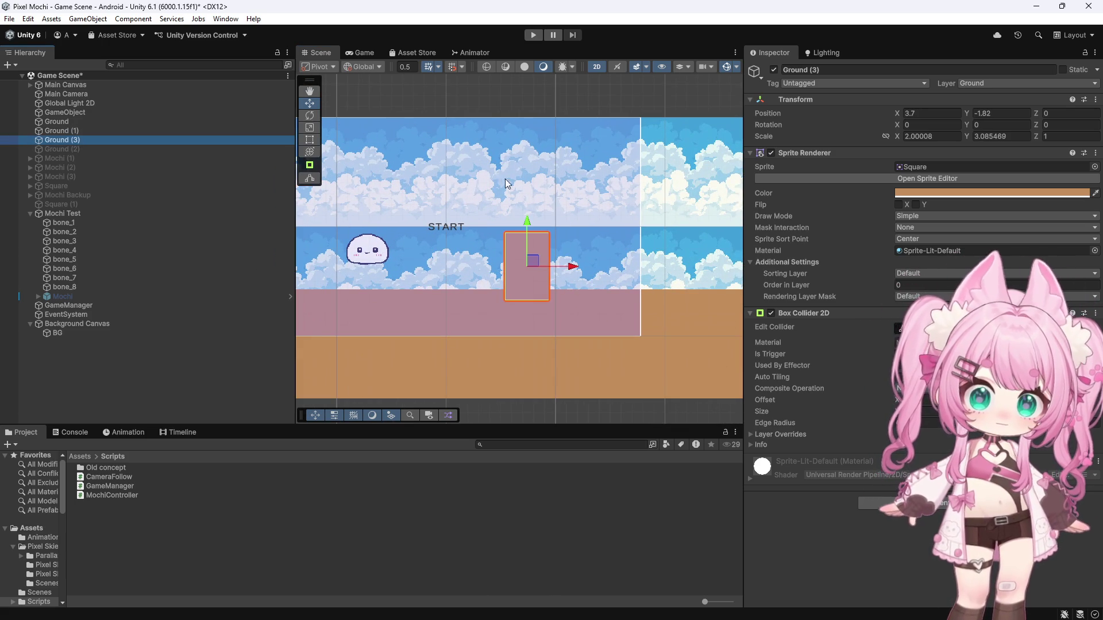
scroll(583, 134, "down", 2)
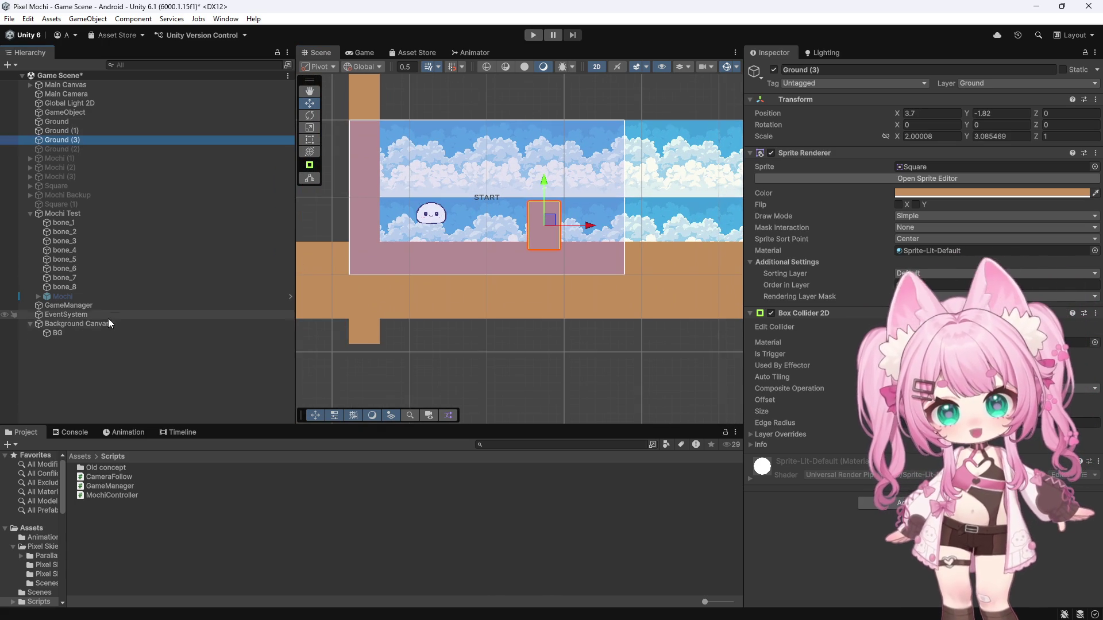
- Set the Mochi Test controller's Ground Layer to Ground
left_click(68, 211)
scroll(855, 359, "down", 5)
left_click(914, 534)
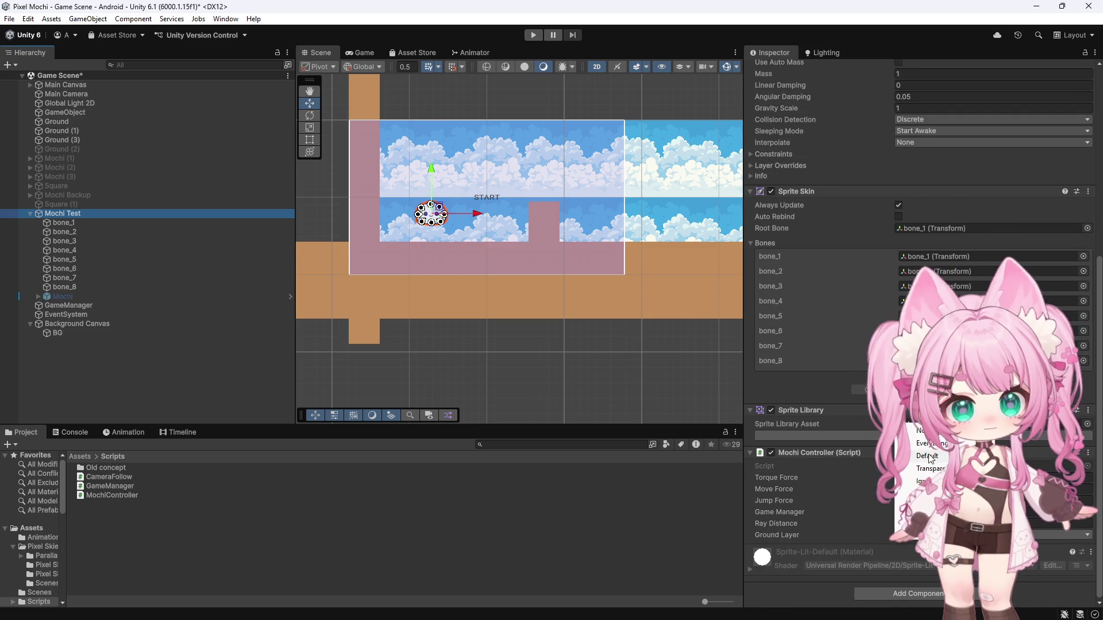
left_click(927, 520)
scroll(405, 220, "up", 3)
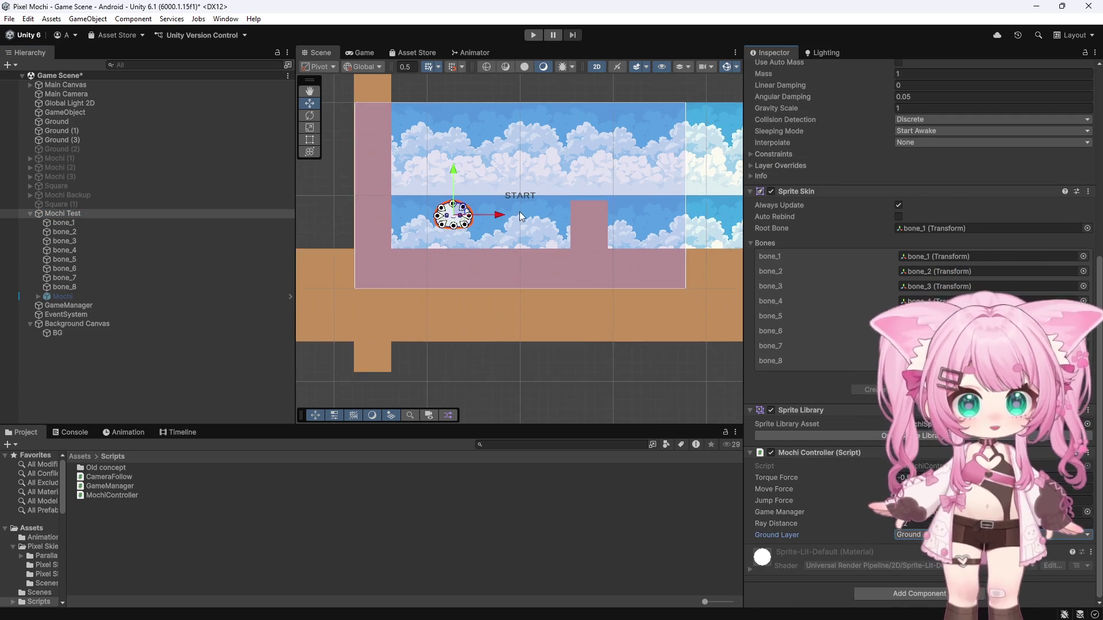
scroll(405, 220, "up", 3)
scroll(401, 224, "up", 3)
scroll(394, 233, "up", 3)
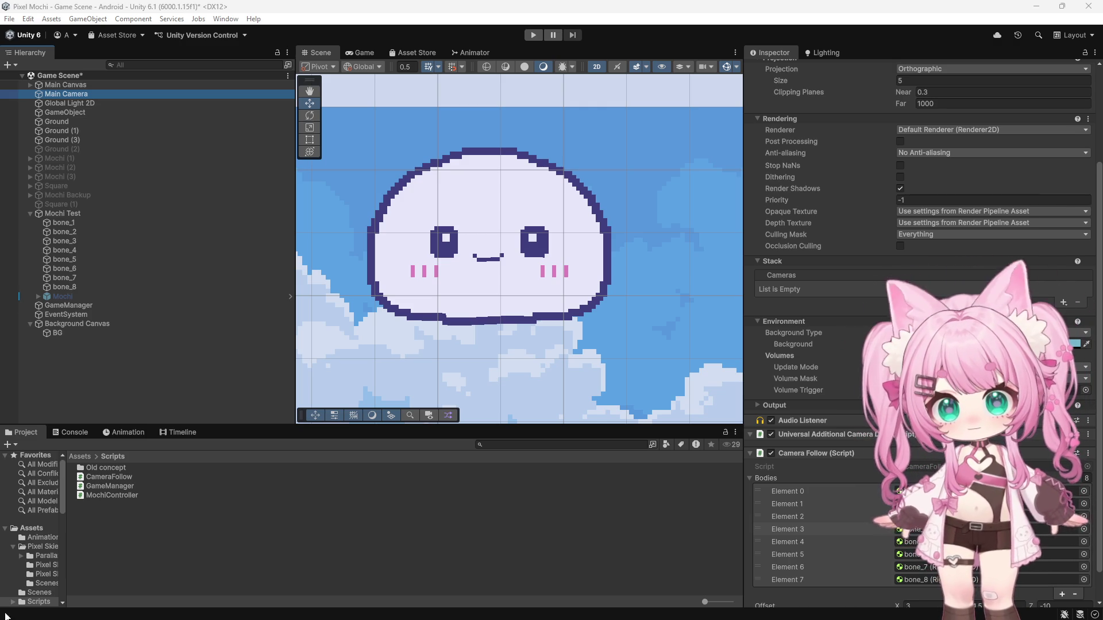
- Reopen the MochiController script in Visual Studio from the Project panel
left_click(116, 477)
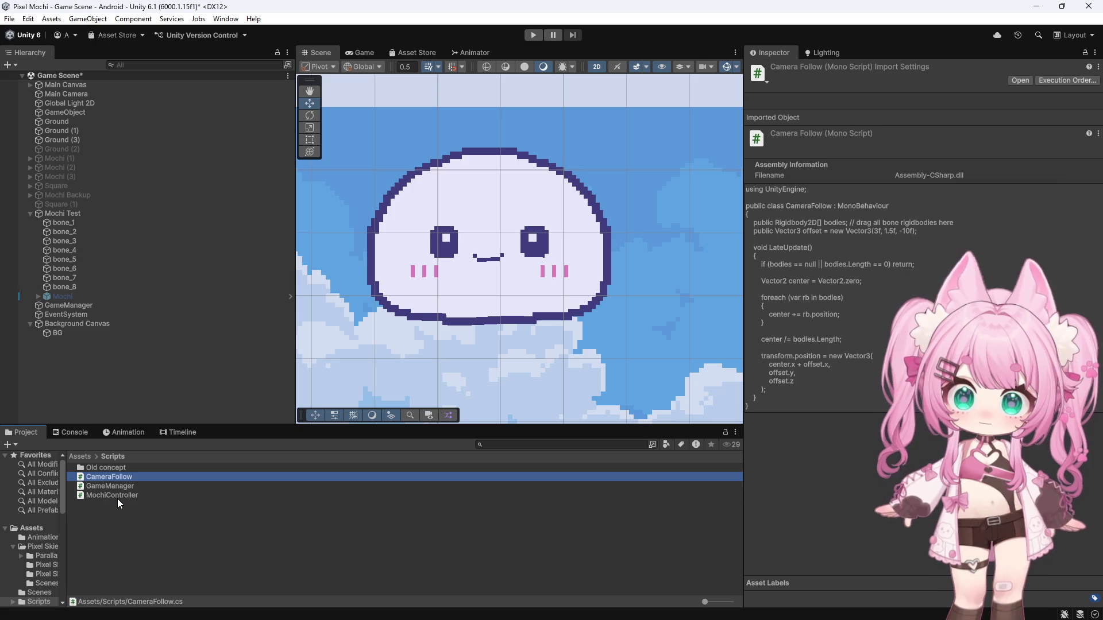
left_click(91, 496)
double_click(113, 494)
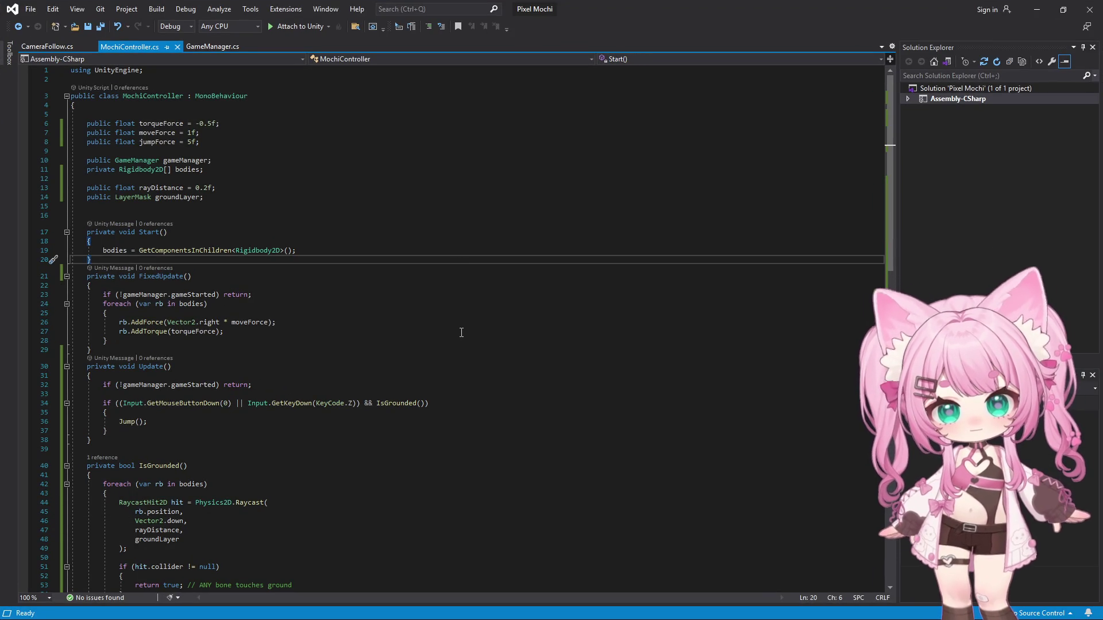
left_click(464, 325)
key("ctrl+a")
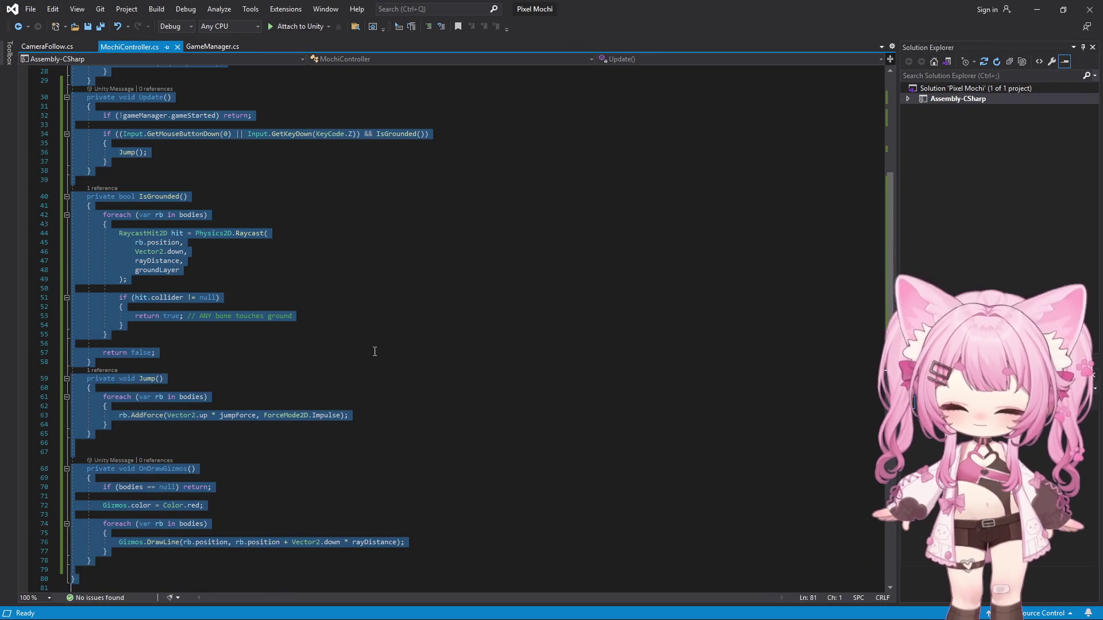
key("alt+Tab")
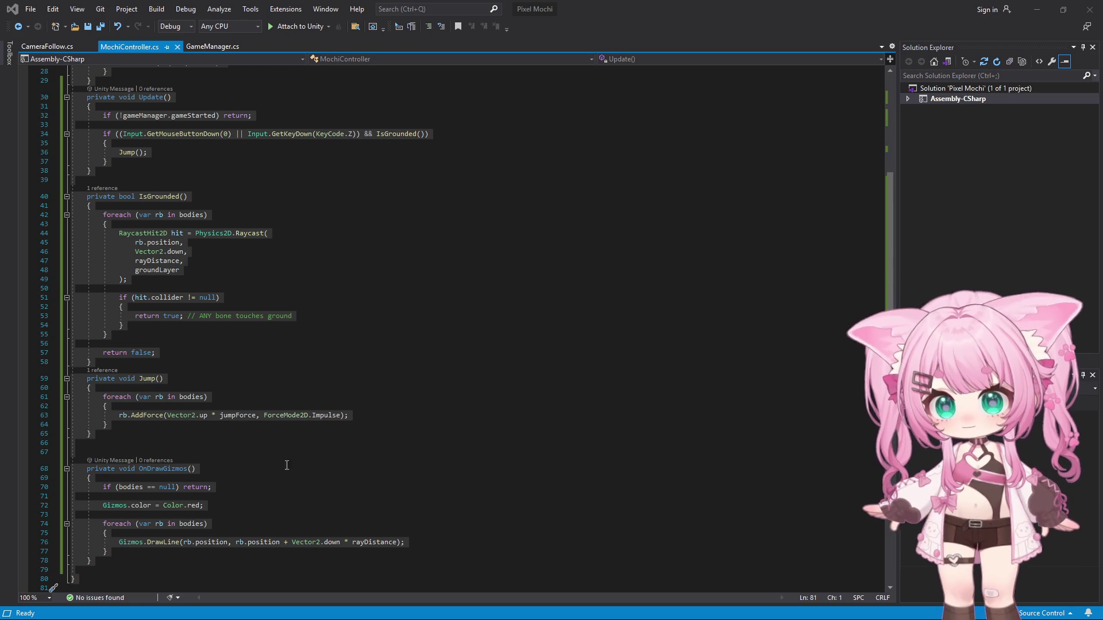
- Replace OnDrawGizmos with the editorBodies version that gathers child Rigidbody2D bodies itself
left_click(211, 397)
scroll(173, 362, "down", 4)
left_click_drag(88, 355, 200, 467)
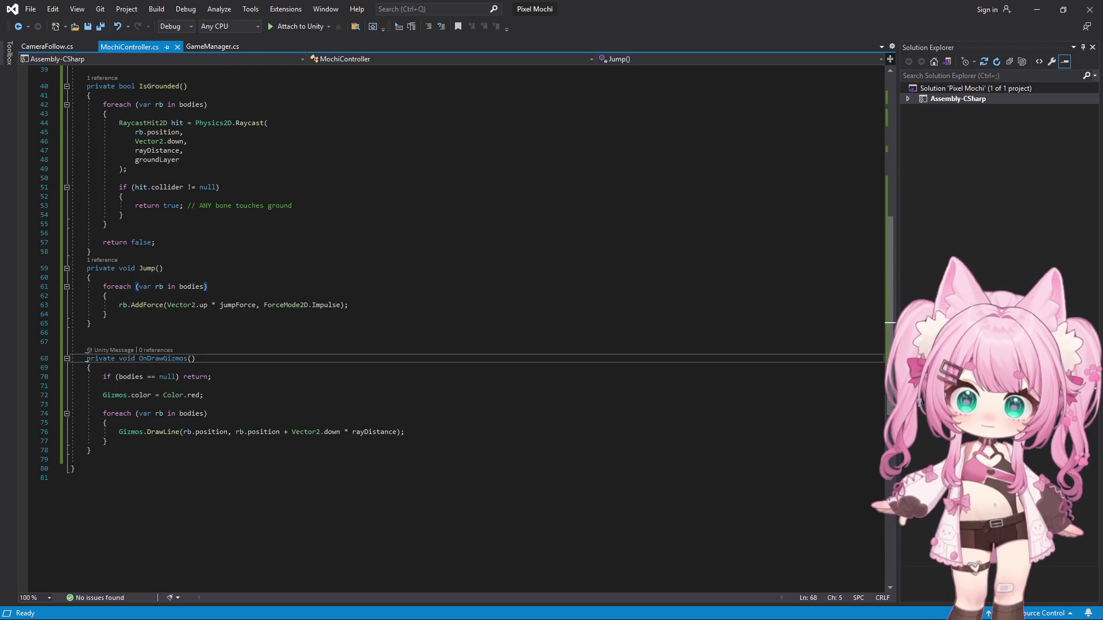
left_click(201, 467)
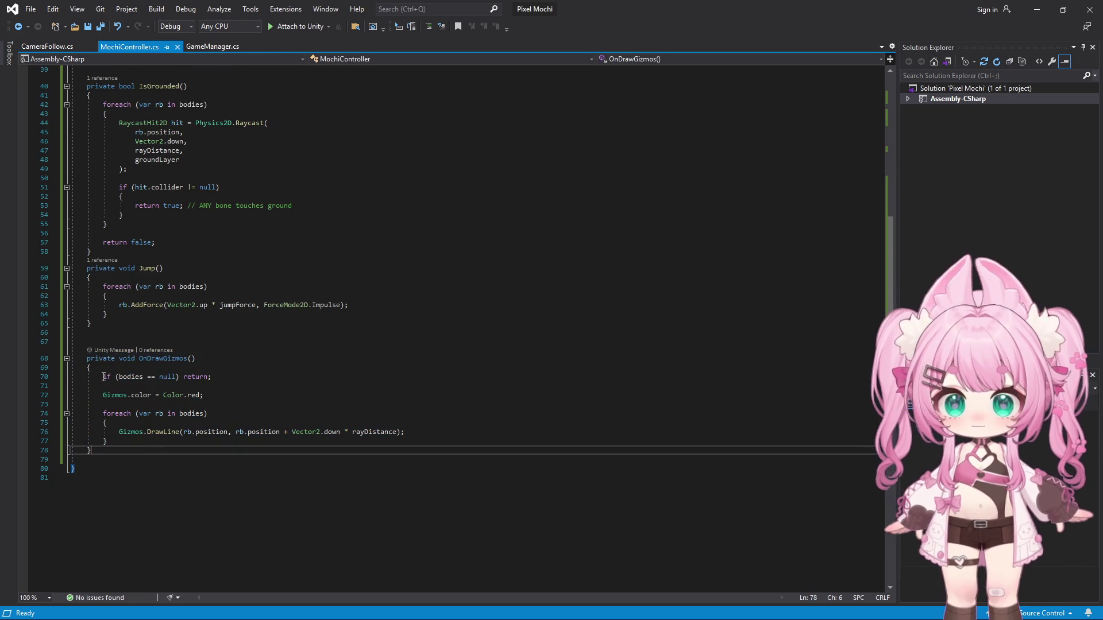
left_click_drag(86, 358, 225, 453)
type("private void OnDrawGizmos()     {         Gizmos.color = Color.red;          // Get bodies in editor (NOT using Start)         Rigidbody2D[] editorBodies = GetComponentsInChildren<Rigidbody2D>();          foreach (var rb in editorBodies)         {             if (rb == null) continue;              Vector3 pos = rb.transform.position;              Gizmos.DrawLine(pos, pos + Vector3.down * rayDistance);         }     }")
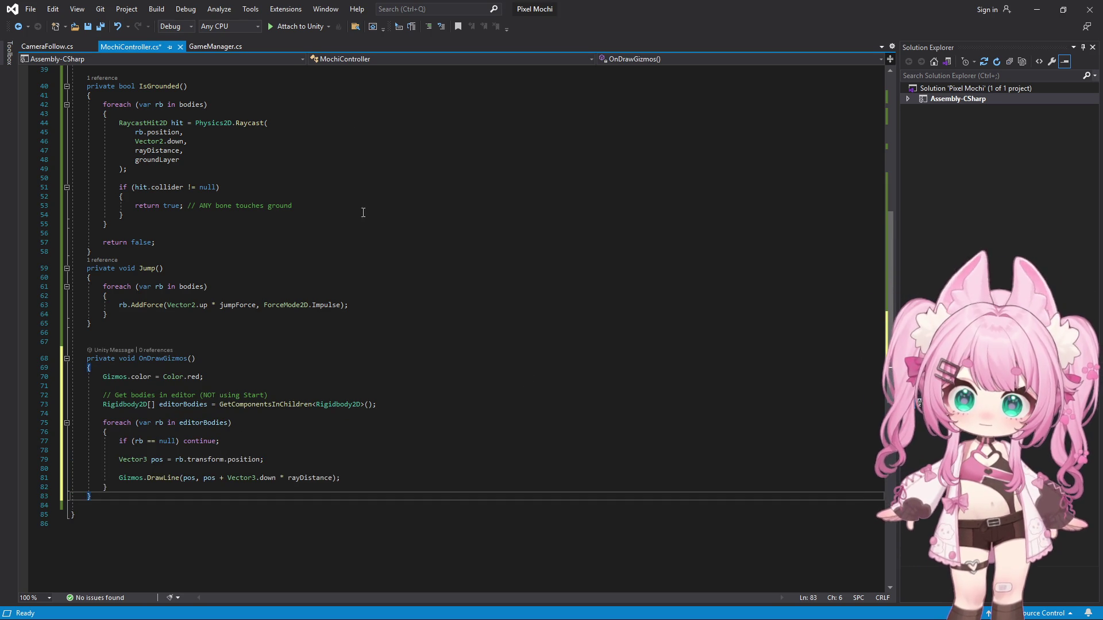
- Save all files and switch back to the Unity editor
left_click(30, 9)
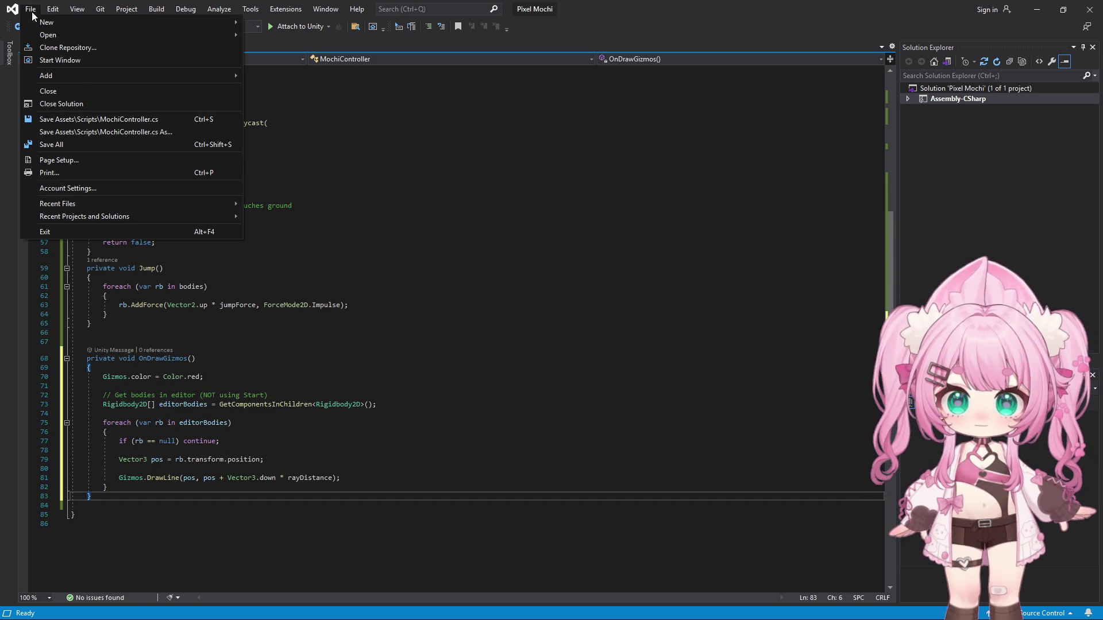
left_click(53, 150)
left_click(1050, 16)
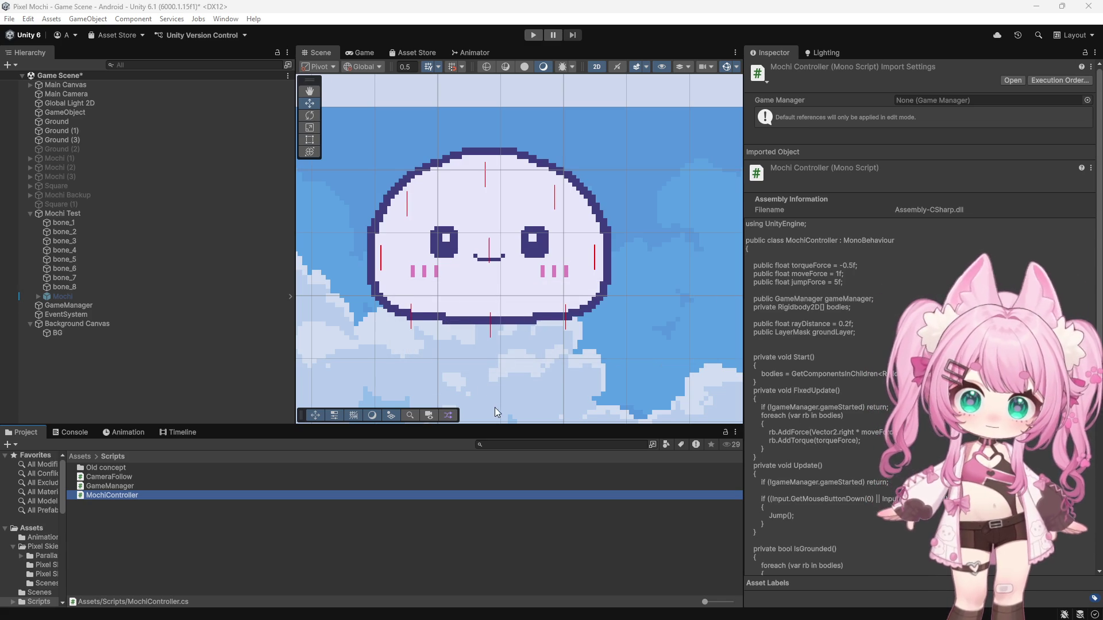
scroll(436, 246, "up", 2)
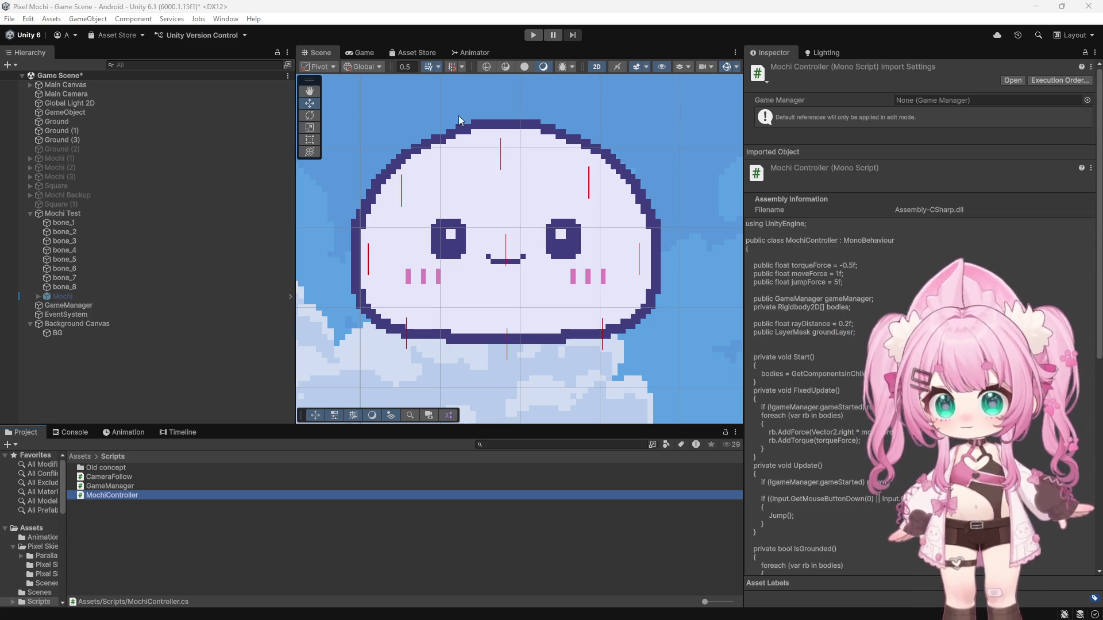
key("super+shift+s")
left_click_drag(337, 91, 699, 380)
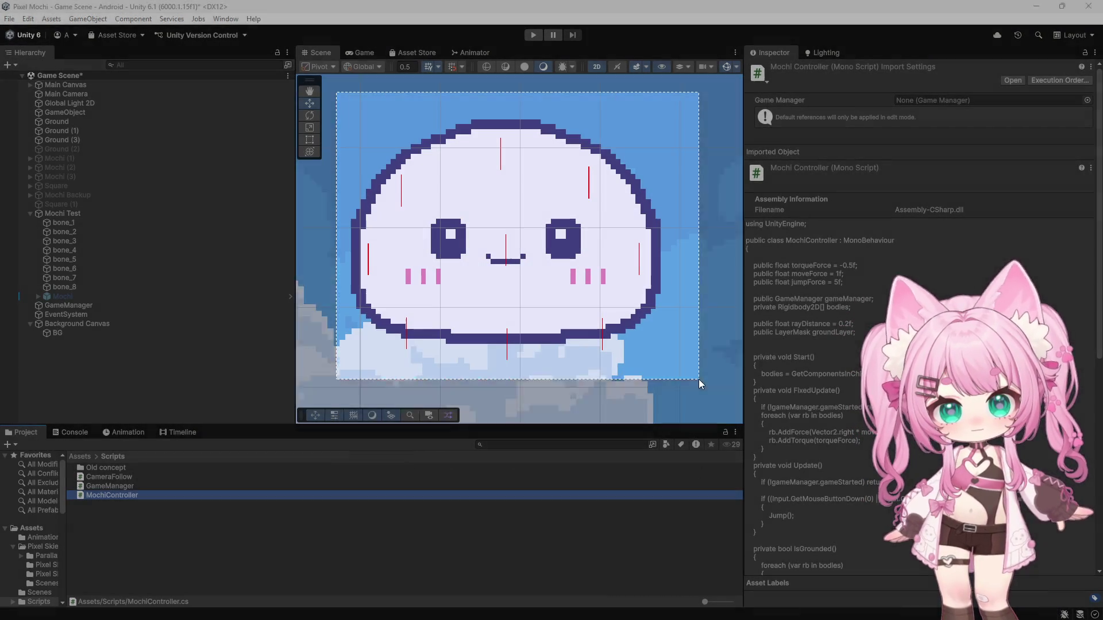
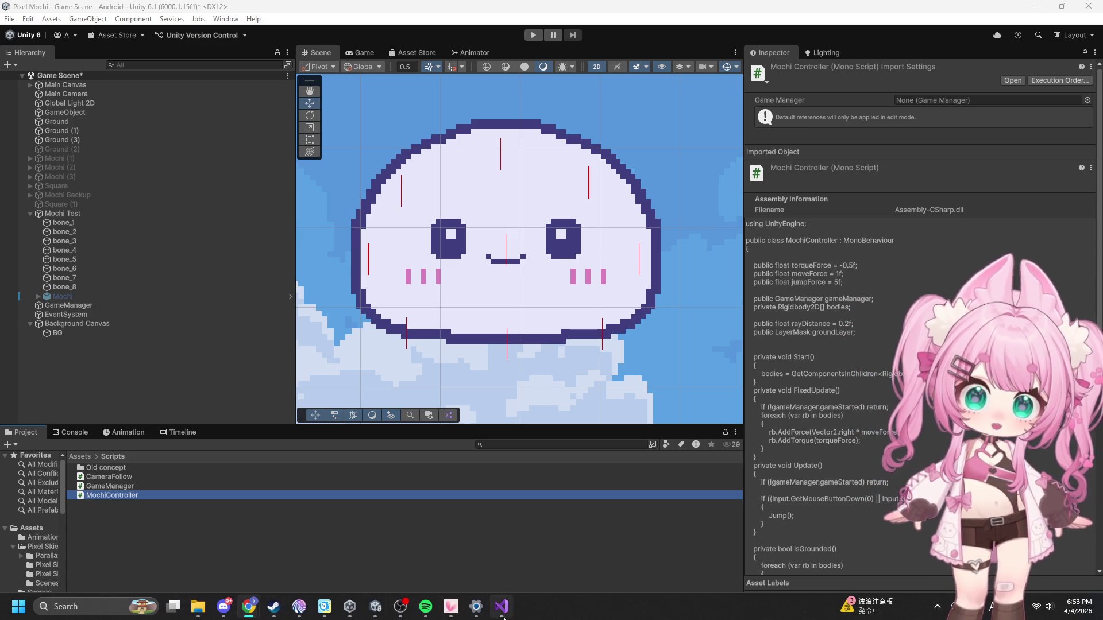
- Paste the outward-raycast, floor-only IsGrounded over the old method in MochiController and save
left_click(500, 607)
scroll(160, 259, "up", 1)
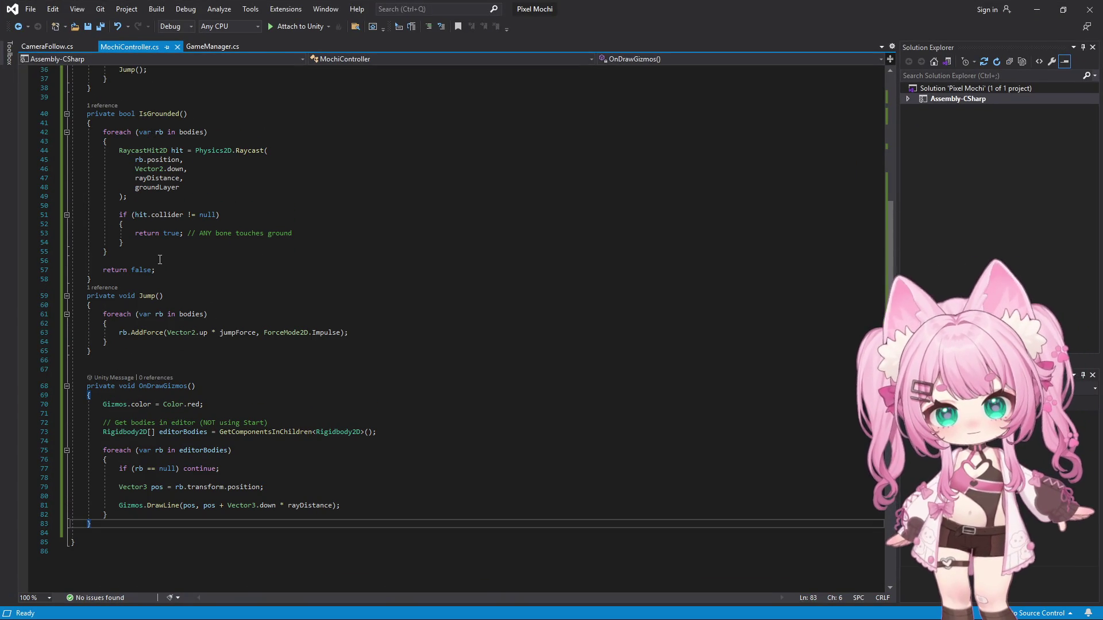
scroll(143, 282, "up", 1)
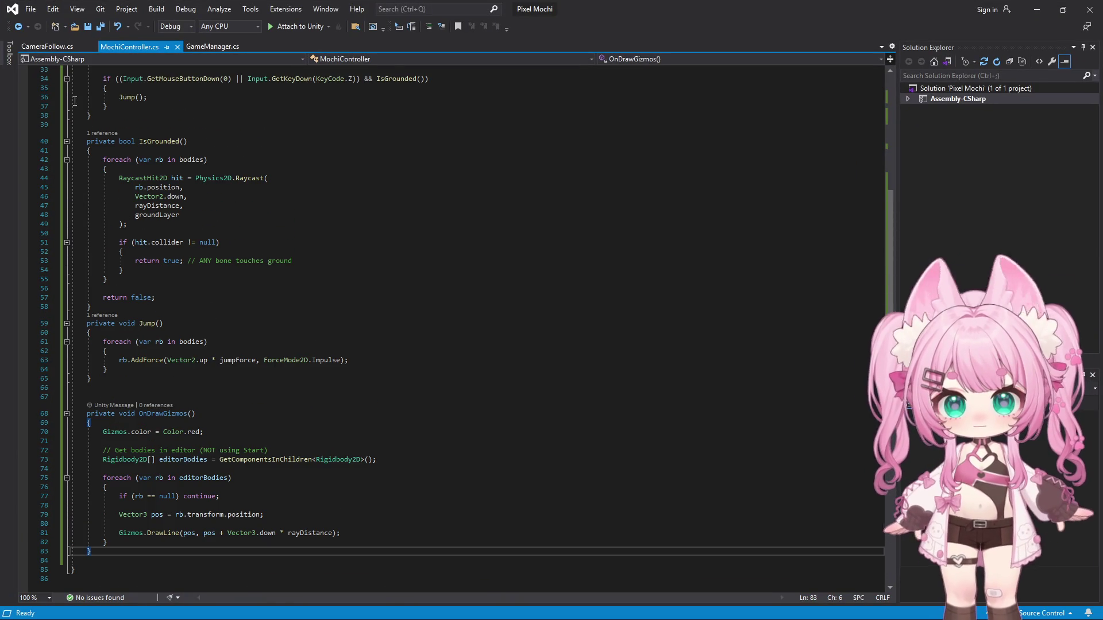
left_click_drag(87, 141, 182, 311)
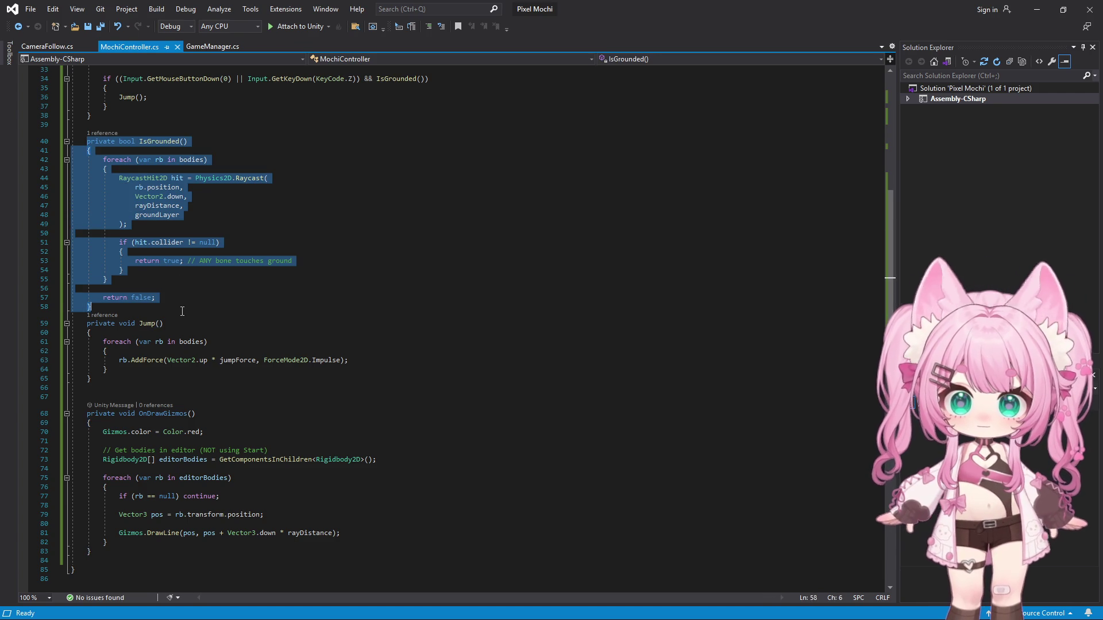
type("private bool IsGrounded()     {         Vector2 center = Vector2.zero;          foreach (var rb in bodies)             center += rb.position;          center /= bodies.Length;          foreach (var rb in bodies)         {             Vector2 dir = (rb.position - center).normalized;              RaycastHit2D hit = Physics2D.Raycast(                 rb.position,                 dir,                 rayDistance,                 groundLayer             );              if (hit.collider != null)             {                 // Check if surface is \"floor-like\"                 if (hit.normal.y > 0.3f)                 {                     return true;                 }             }         }          return false;     }")
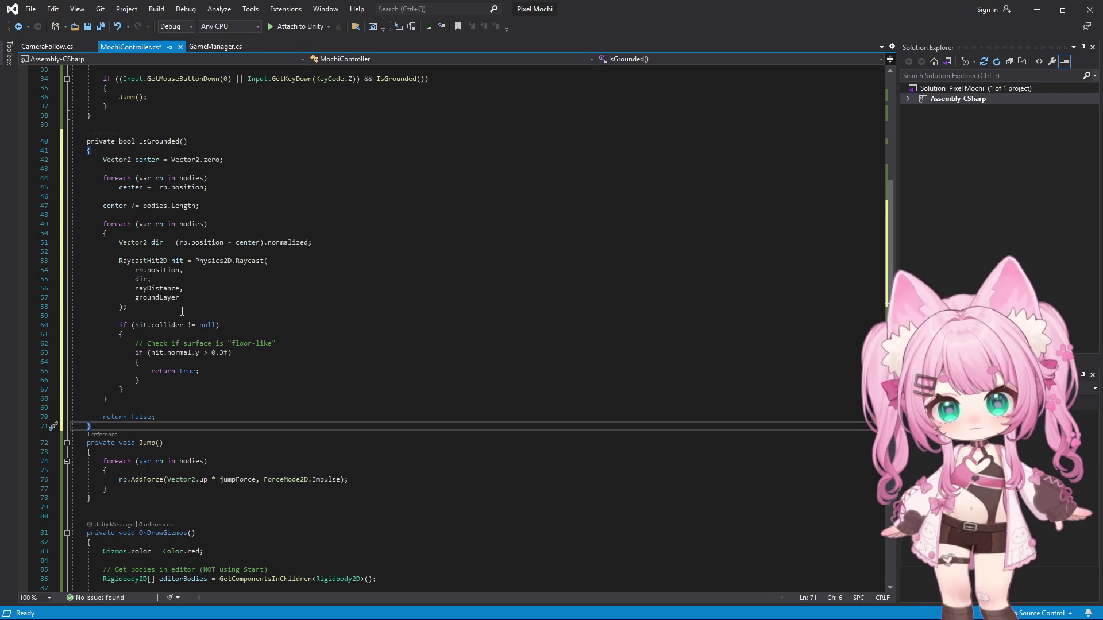
scroll(286, 256, "up", 1)
scroll(287, 254, "up", 2)
scroll(288, 252, "up", 2)
scroll(287, 252, "down", 2)
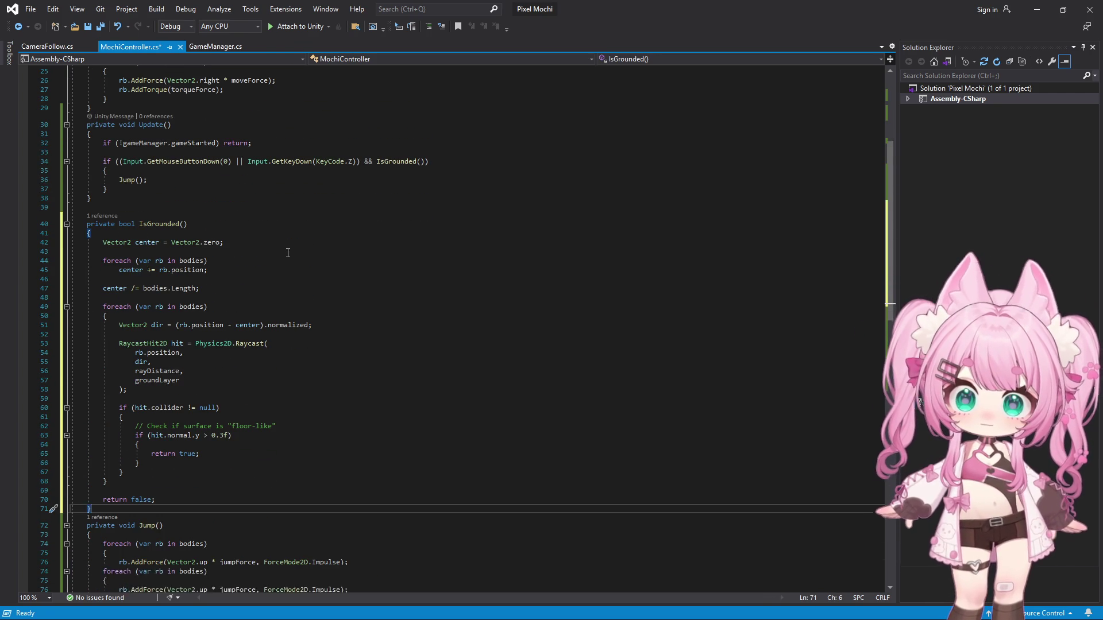
scroll(288, 253, "down", 1)
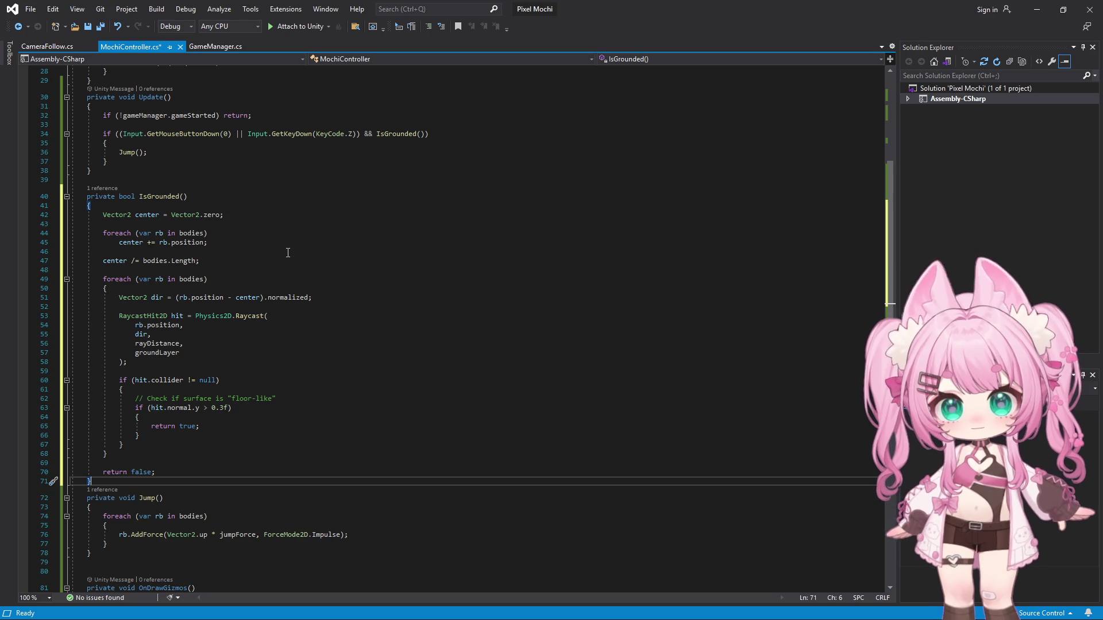
left_click(31, 8)
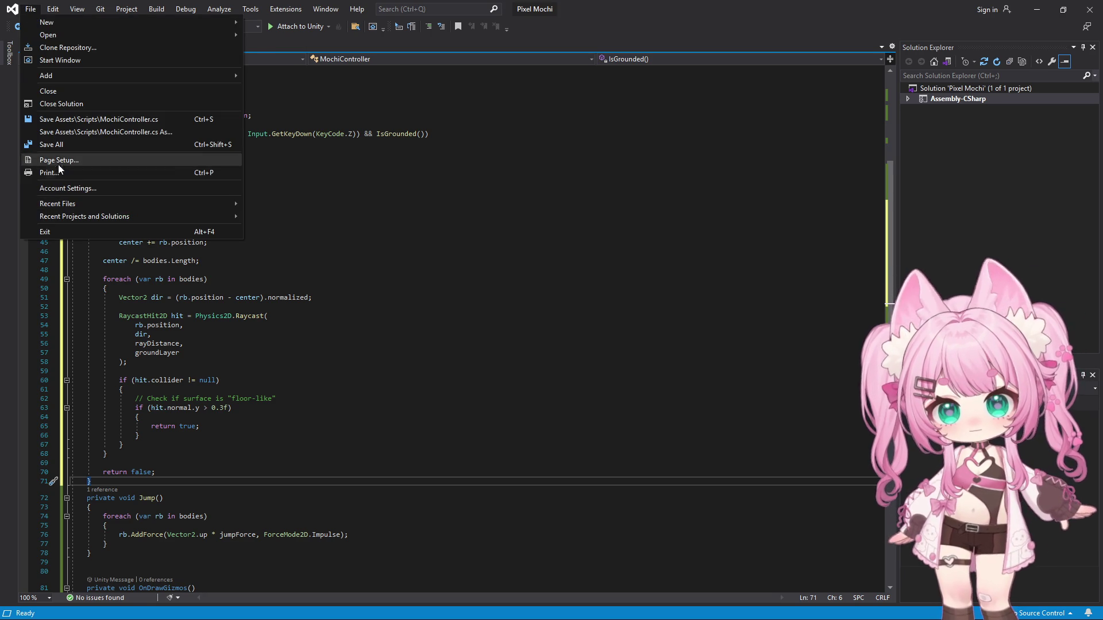
left_click(51, 145)
scroll(389, 298, "down", 2)
left_click(277, 353)
key("ctrl+a")
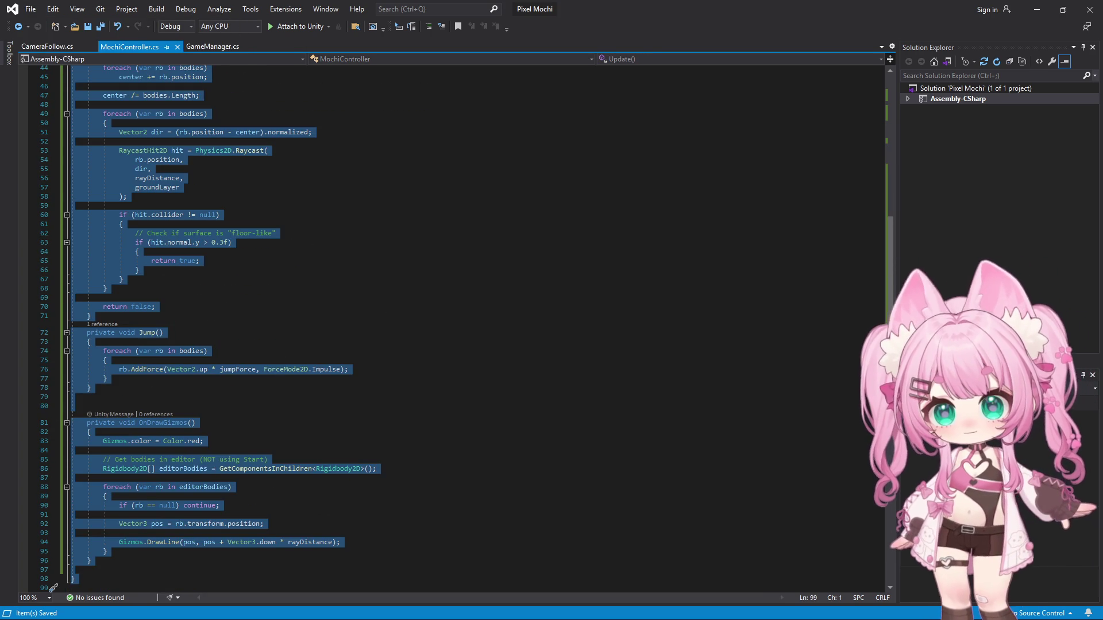
key("alt+Tab")
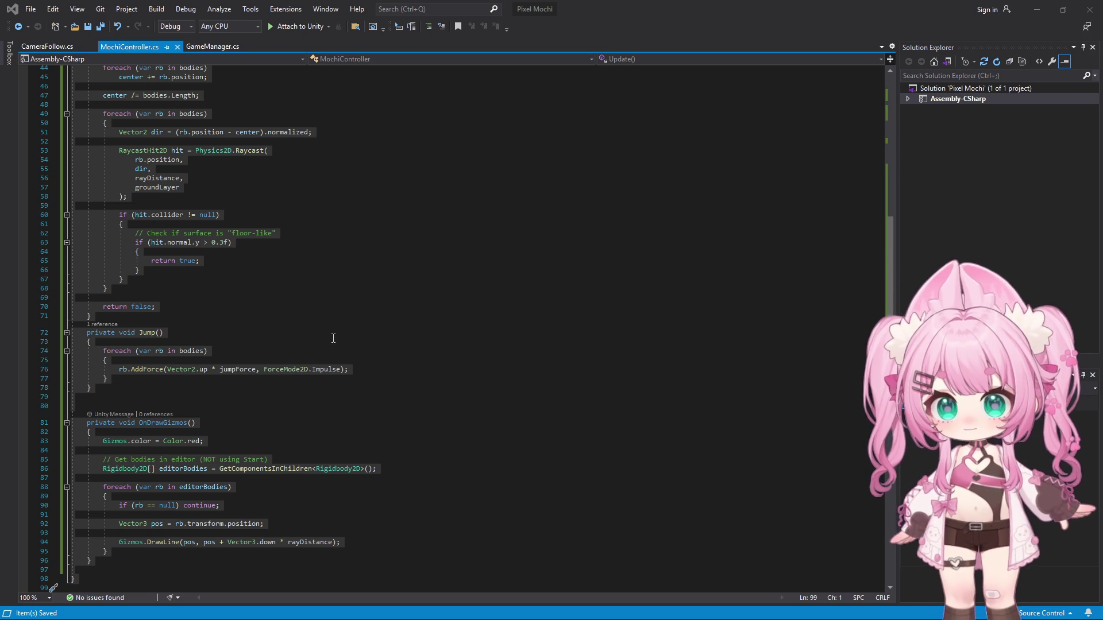
- Paste the new OnDrawGizmos drawing each bone's ray green over ground, red otherwise
left_click(86, 423)
left_click_drag(86, 422, 217, 558)
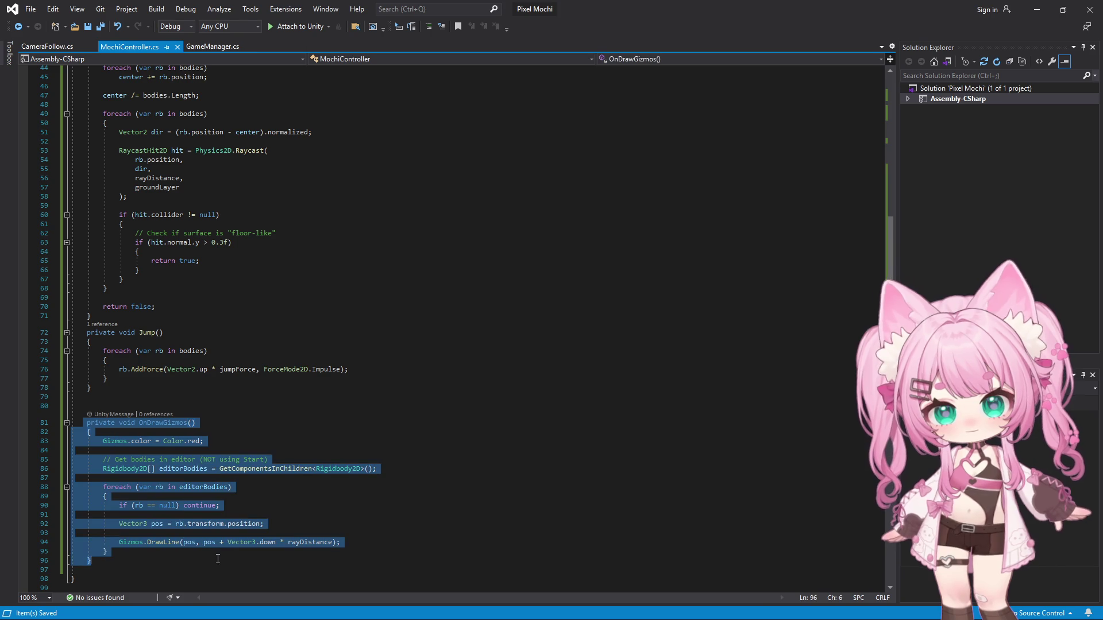
type("private void OnDrawGizmos()     {         Rigidbody2D[] editorBodies = GetComponentsInChildren<Rigidbody2D>();          if (editorBodies.Length == 0) return;          // Calculate center (same as IsGrounded)         Vector2 center = Vector2.zero;         foreach (var rb in editorBodies)             center += (Vector2)rb.transform.position;          center /= editorBodies.Length;          foreach (var rb in editorBodies)         {             if (rb == null) continue;              Vector2 pos = rb.transform.position;              // SAME direction as IsGrounded             Vector2 dir = (pos - center).normalized;              RaycastHit2D hit = Physics2D.Raycast(                 pos,                 dir,                 rayDistance,                 groundLayer             );              // SAME condition as IsGrounded             if (hit.collider != null && hit.normal.y > 0.3f)                 Gizmos.color = Color.green; // valid ground             else                 Gizmos.color = Color.red;   // not ground              Gizmos.DrawLine(pos, pos + dir * rayDistance);         }     }")
scroll(218, 369, "down", 2)
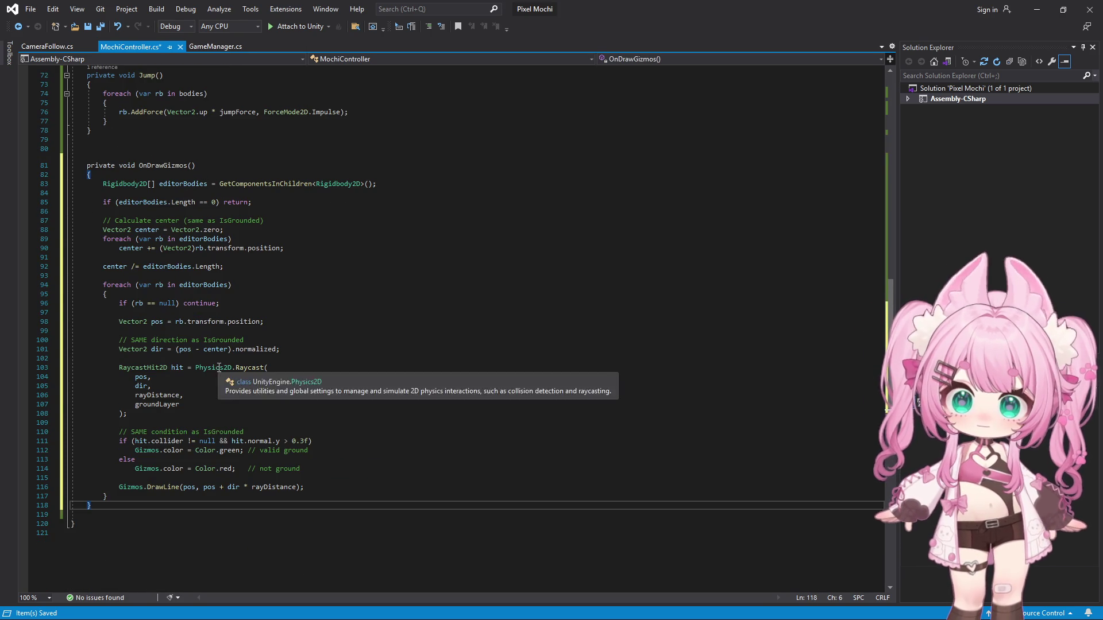
scroll(218, 369, "up", 1)
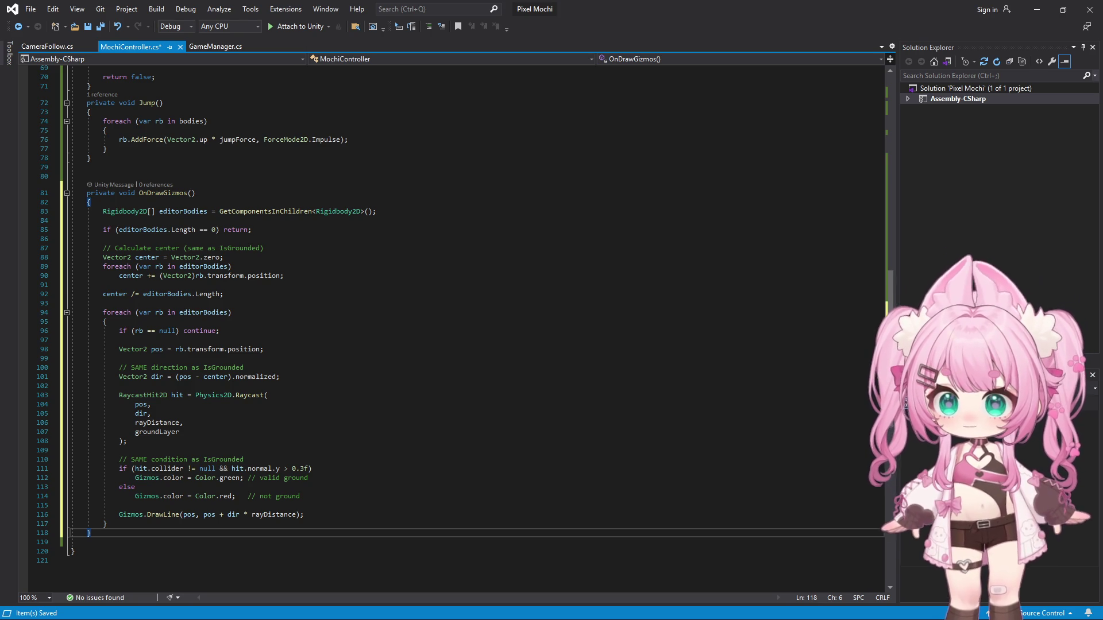
scroll(148, 282, "up", 3)
scroll(216, 271, "up", 4)
scroll(285, 263, "up", 3)
scroll(337, 258, "up", 3)
scroll(337, 258, "up", 3)
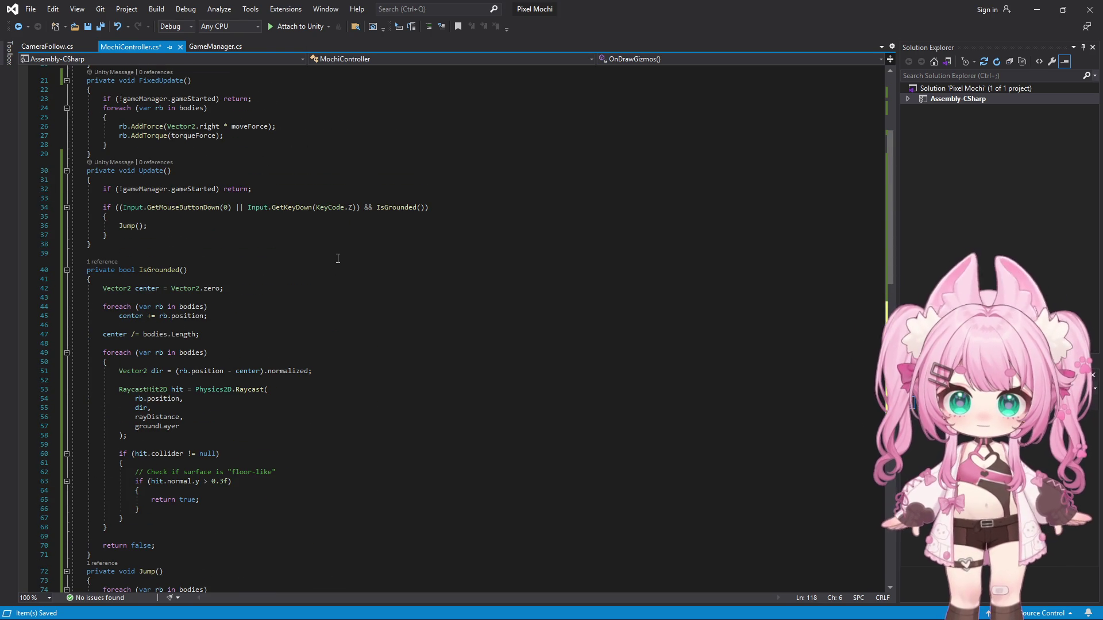
- Save all open scripts and minimize Visual Studio to return to Unity
left_click(31, 10)
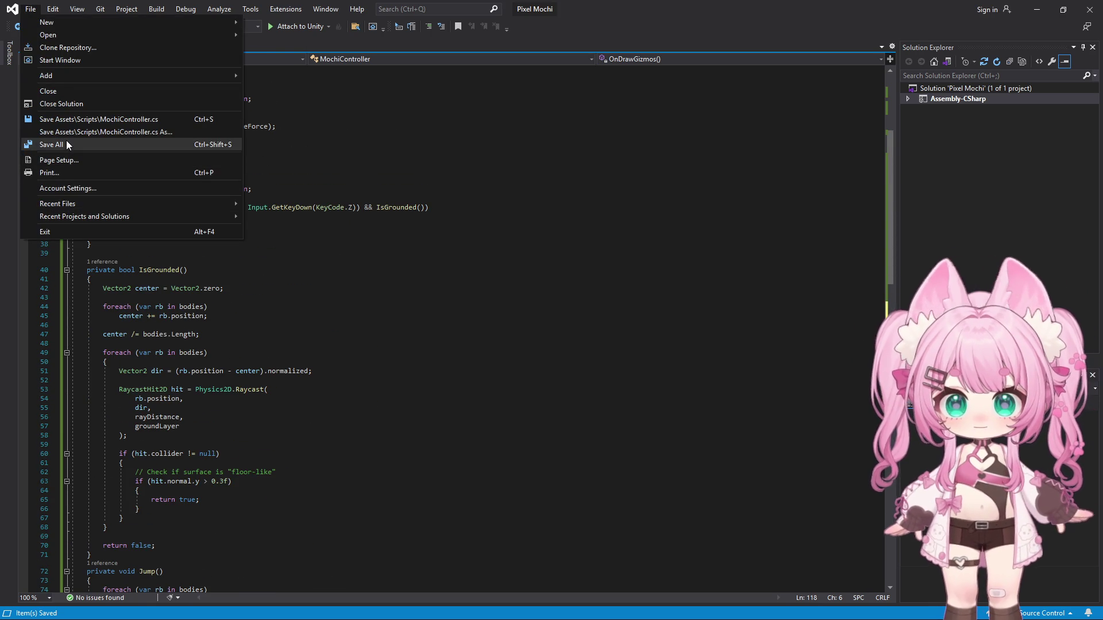
left_click(68, 140)
left_click(1043, 6)
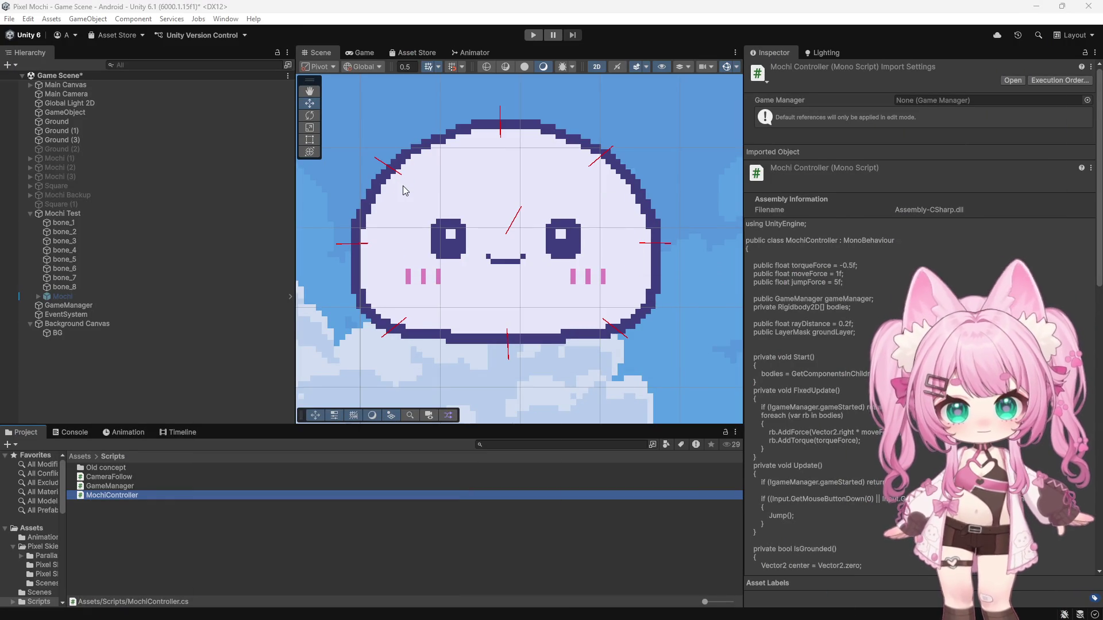
scroll(690, 130, "up", 2)
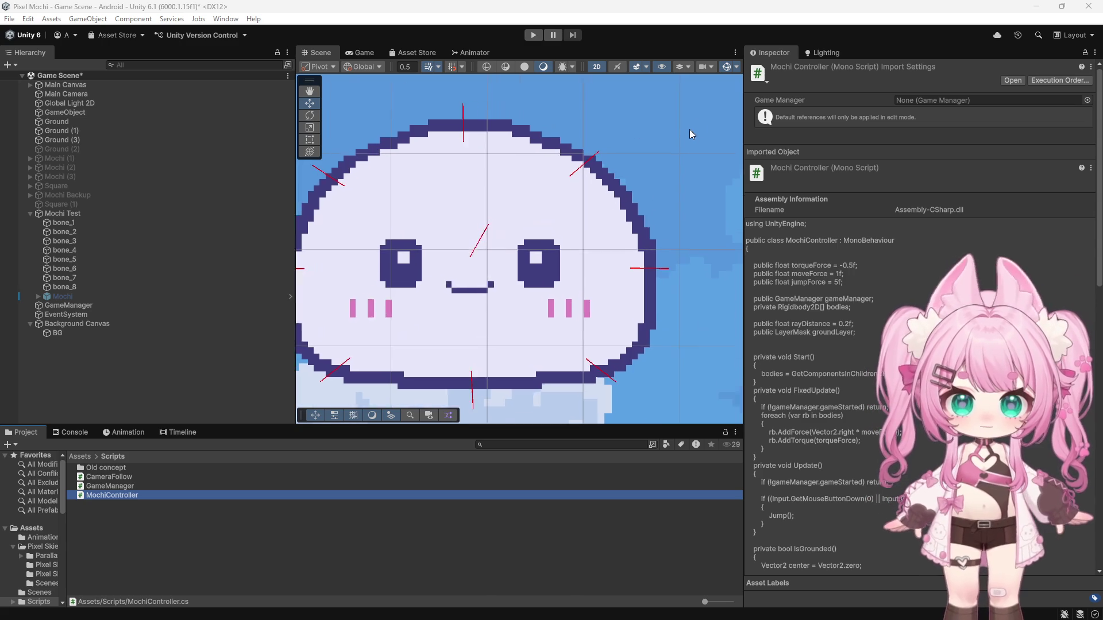
scroll(608, 159, "up", 3)
scroll(608, 160, "down", 3)
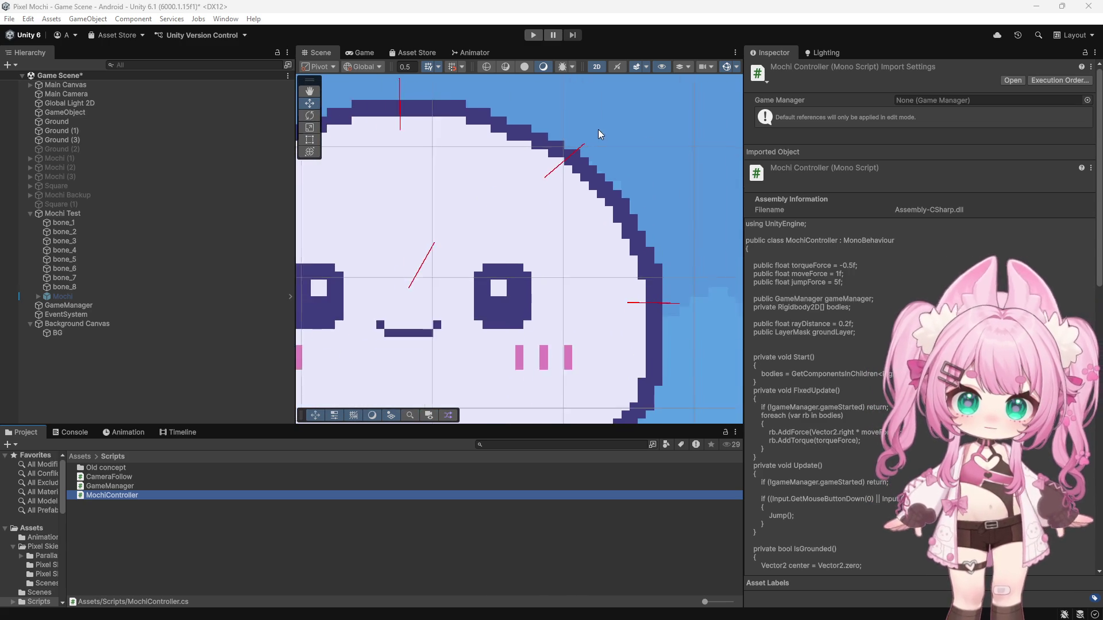
- Select Mochi Test to show its components and bone gizmos, then start play mode
left_click(91, 216)
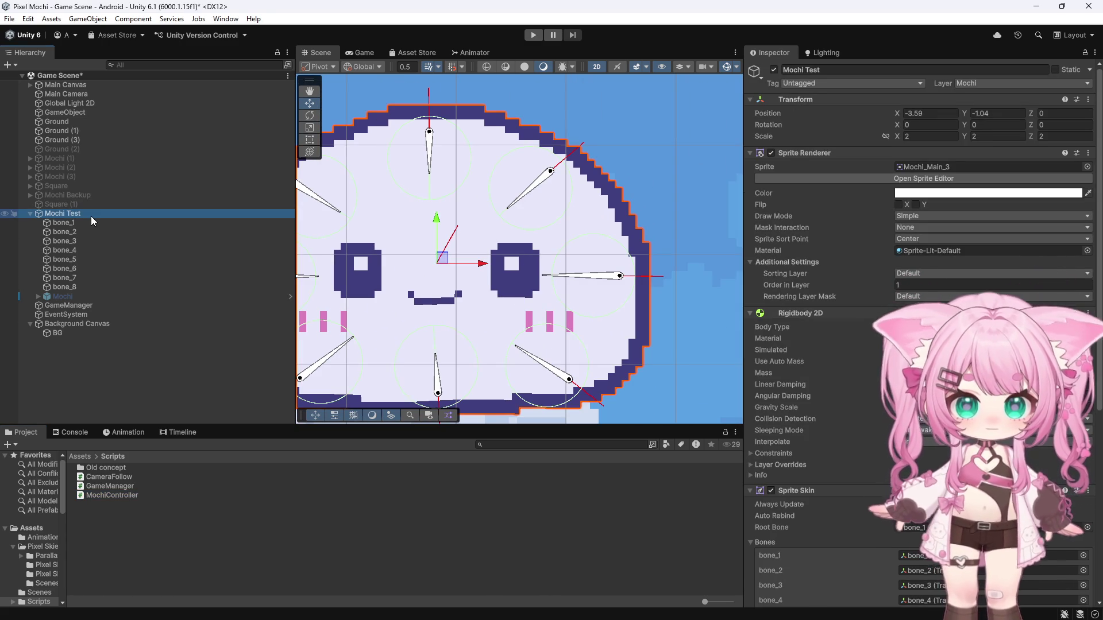
scroll(596, 173, "down", 3)
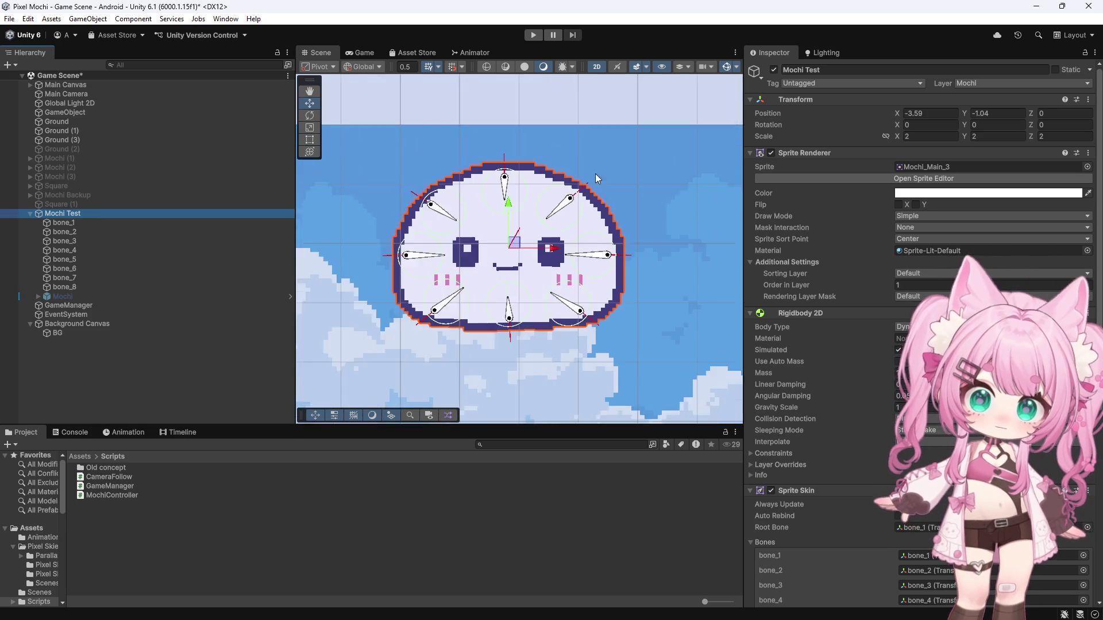
scroll(504, 118, "down", 3)
scroll(504, 119, "down", 2)
left_click(534, 35)
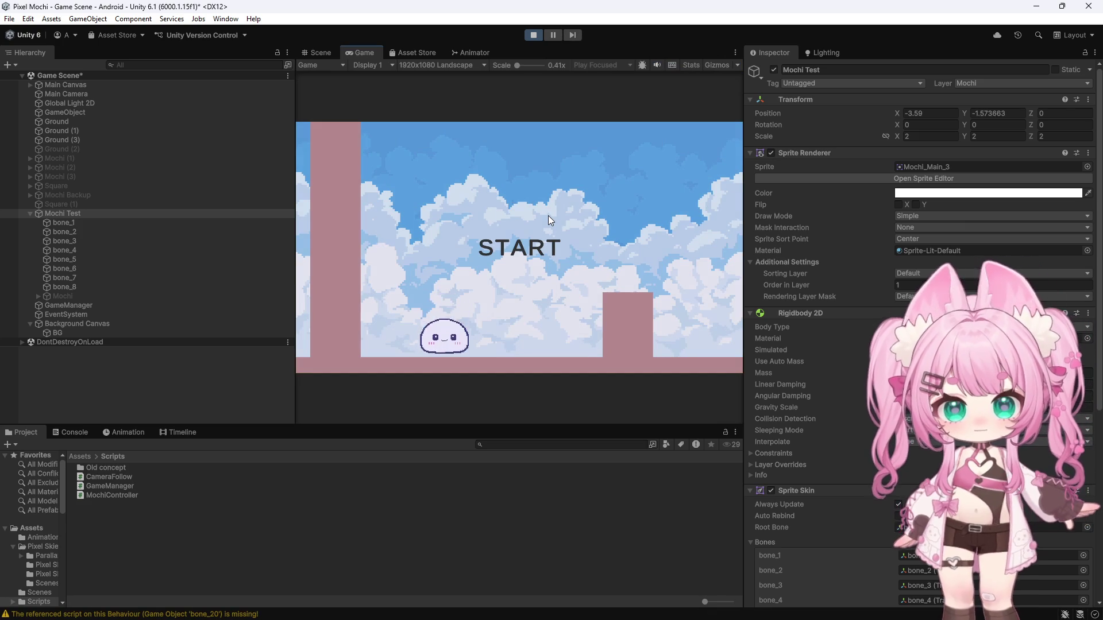
- Press START in play mode and expand the legacy-input InvalidOperationException in the Console
left_click(521, 248)
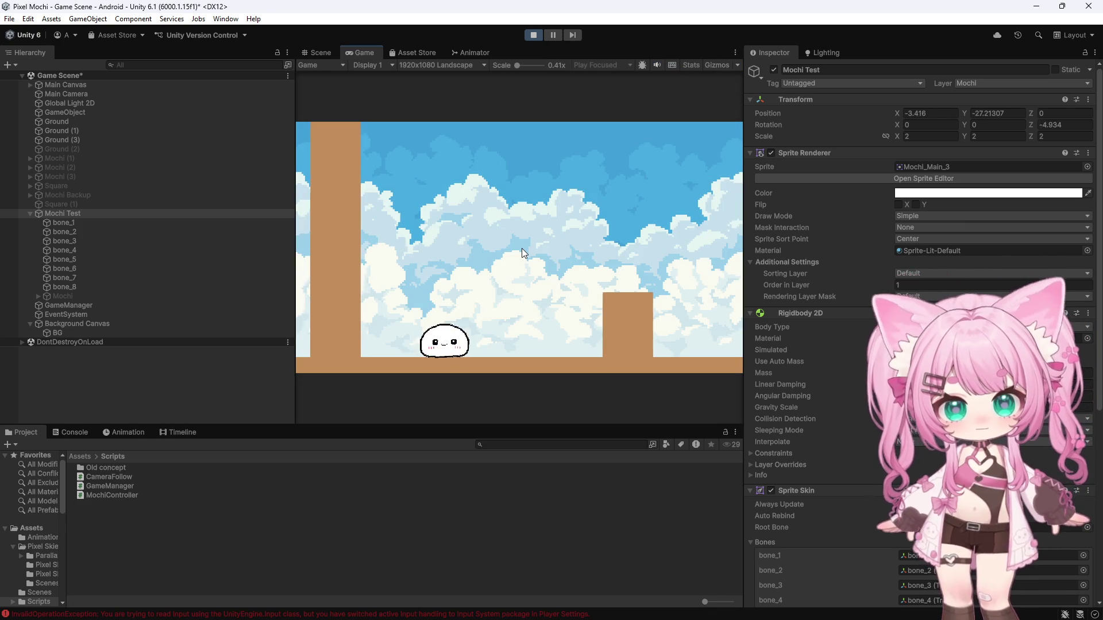
left_click(81, 434)
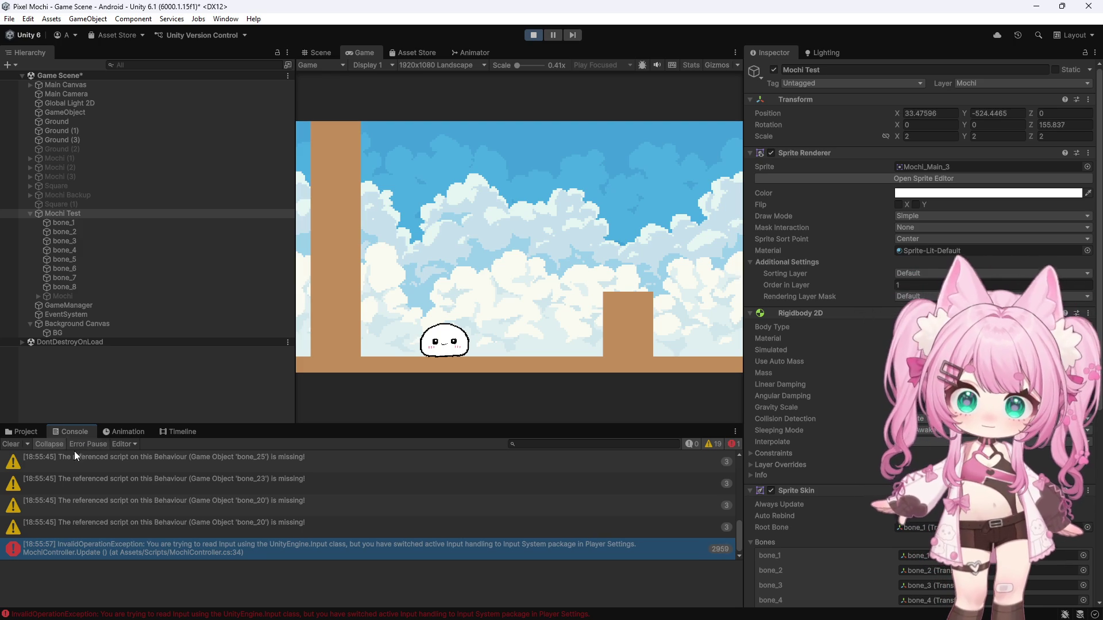
left_click(114, 552)
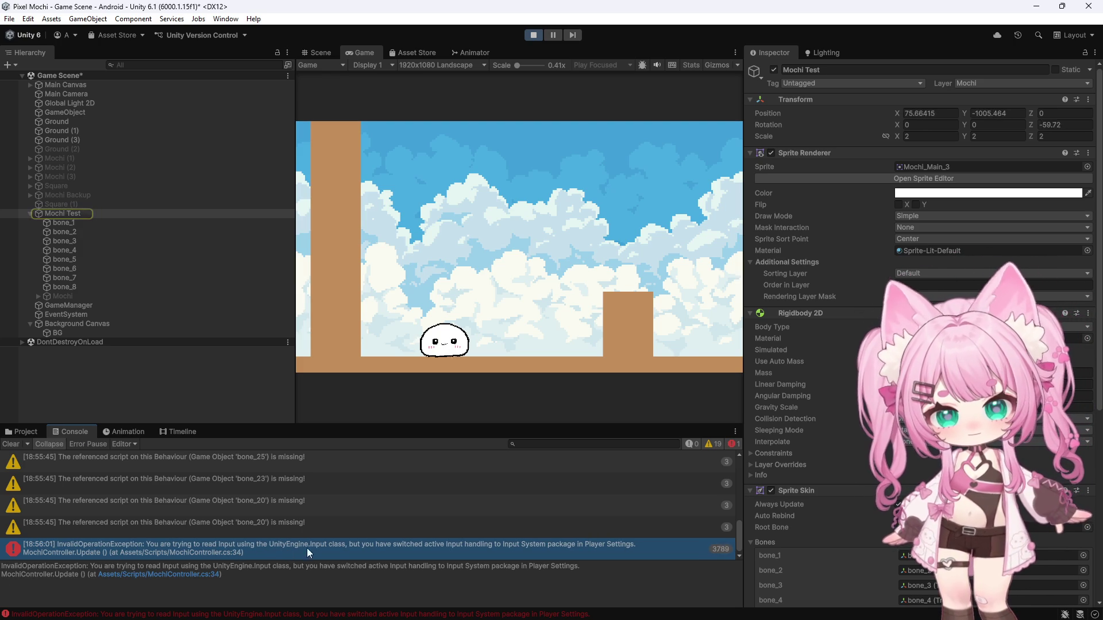
- Copy the error's stack trace text and stop play mode
left_click_drag(336, 566, 301, 572)
right_click(301, 571)
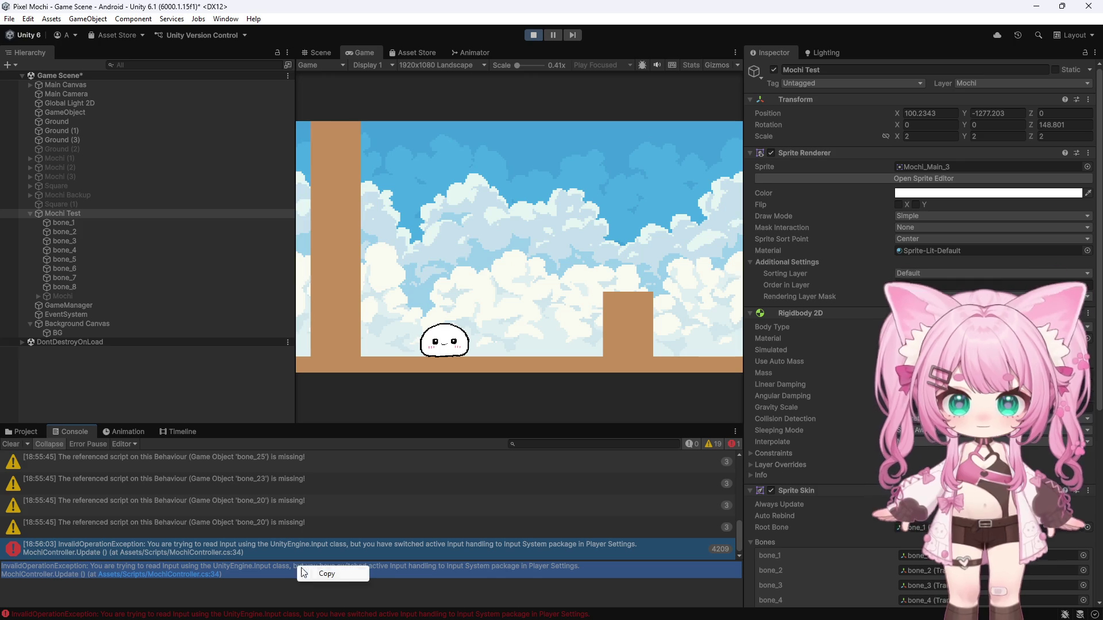
left_click(337, 573)
left_click(533, 35)
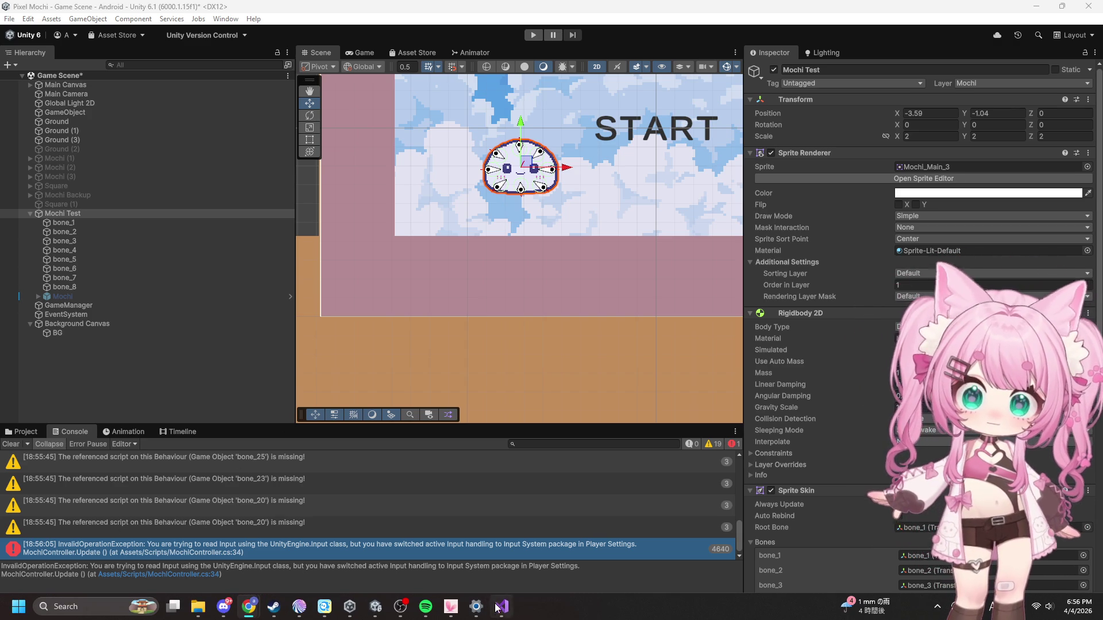
- Replace Update's jump check in MochiController with the Input System mouse-click/Z-key version
left_click(502, 605)
key("ctrl+s")
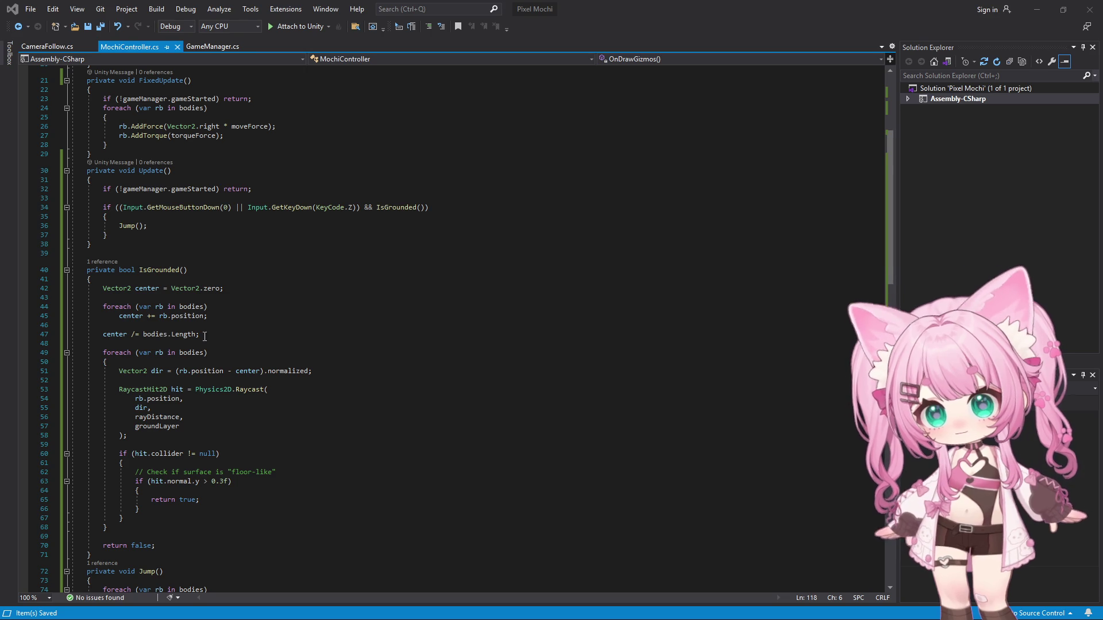
left_click(343, 192)
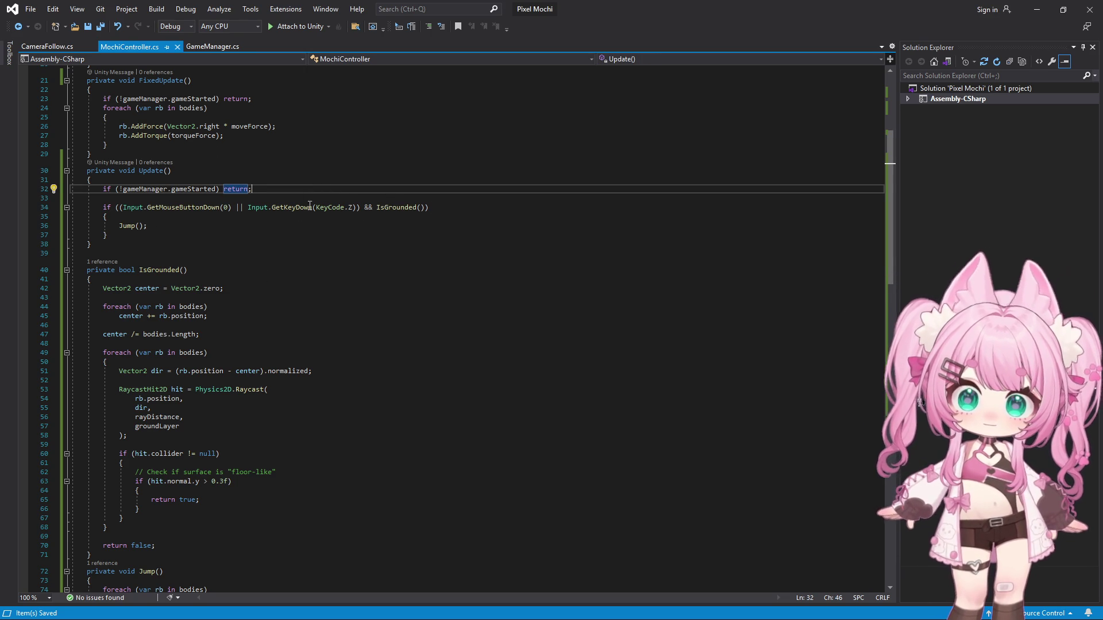
left_click_drag(439, 207, 38, 211)
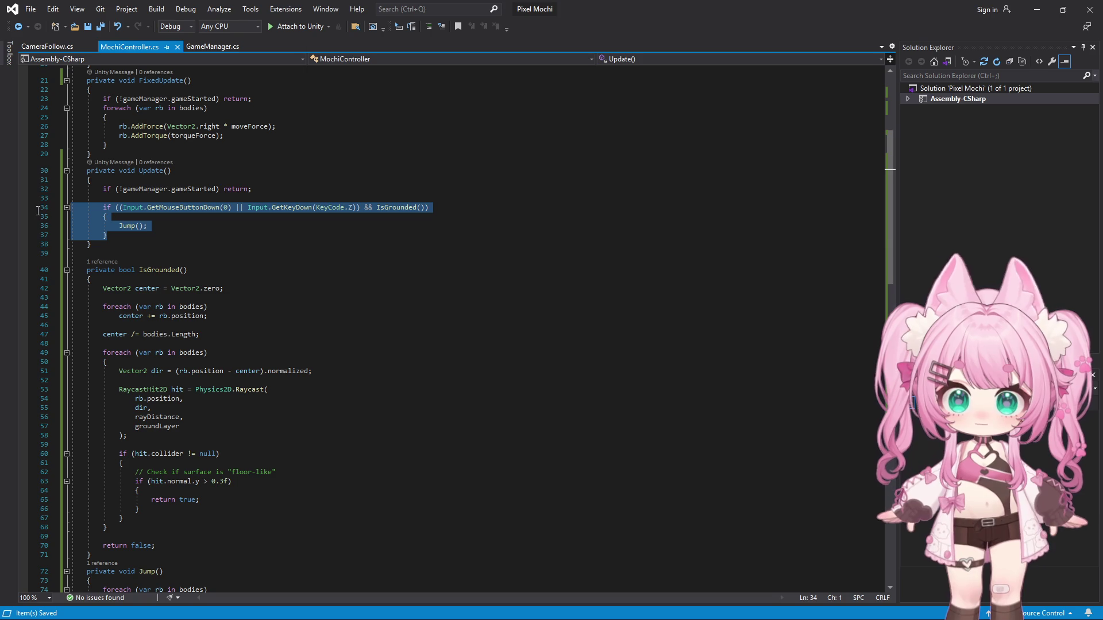
key("ctrl+v")
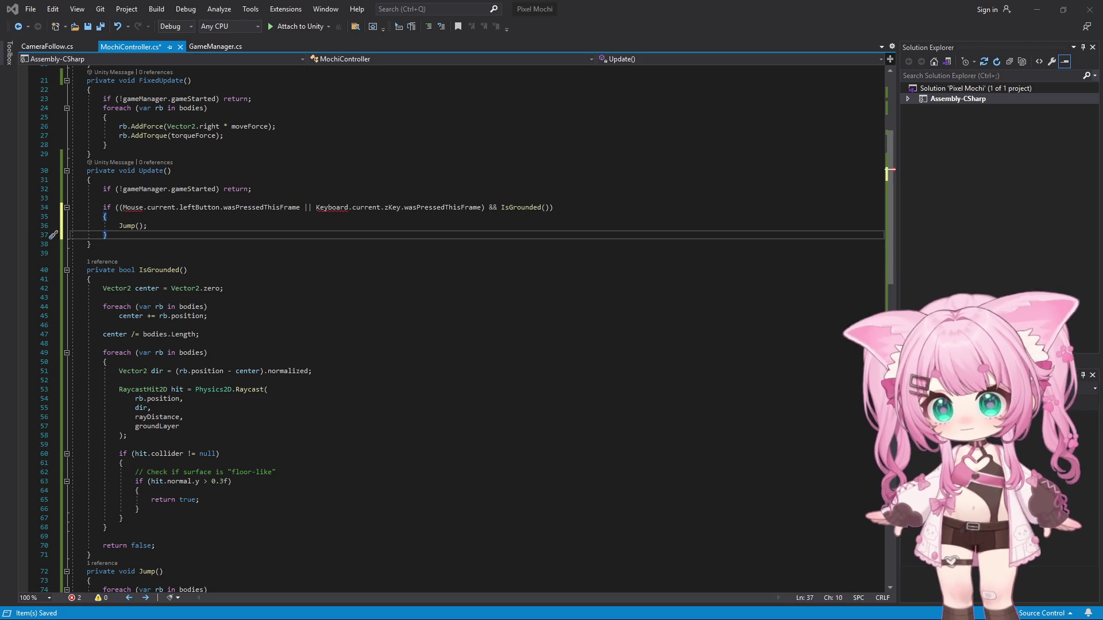
scroll(191, 106, "up", 3)
scroll(190, 106, "up", 4)
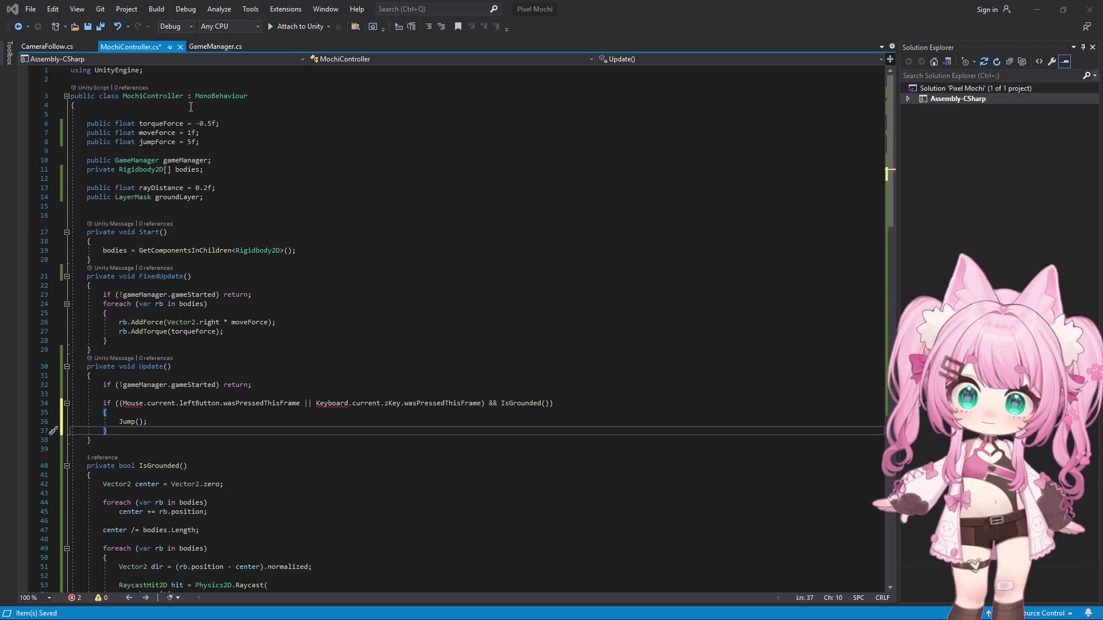
- Add 'using UnityEngine.InputSystem;' below the first import, save all and return to Unity
left_click(150, 72)
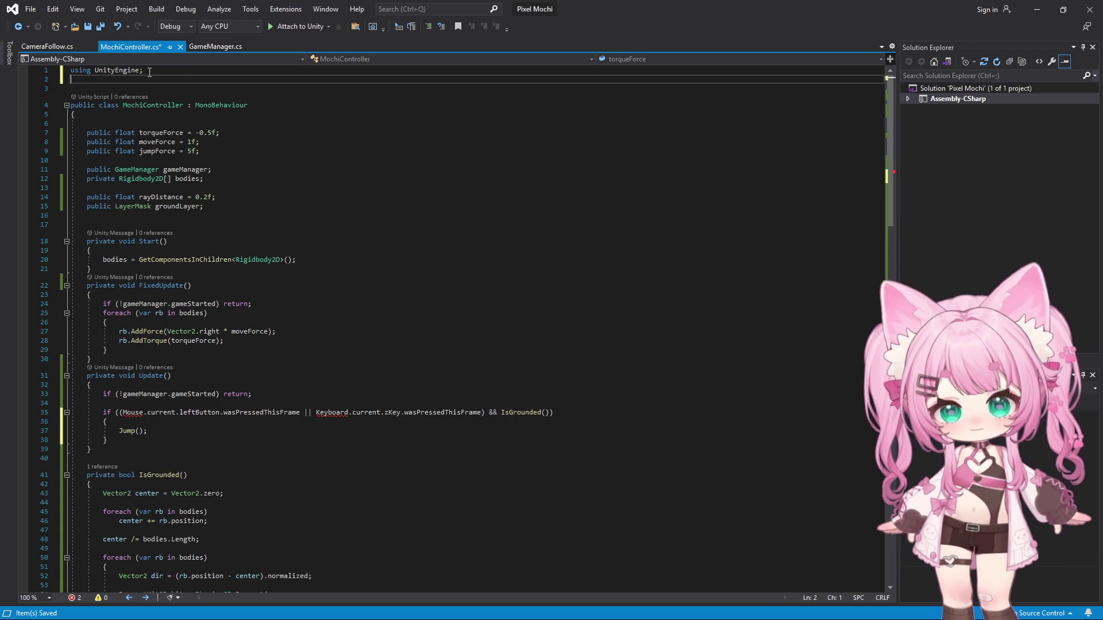
key("Return")
type("using UnityEngine.InputSystem;")
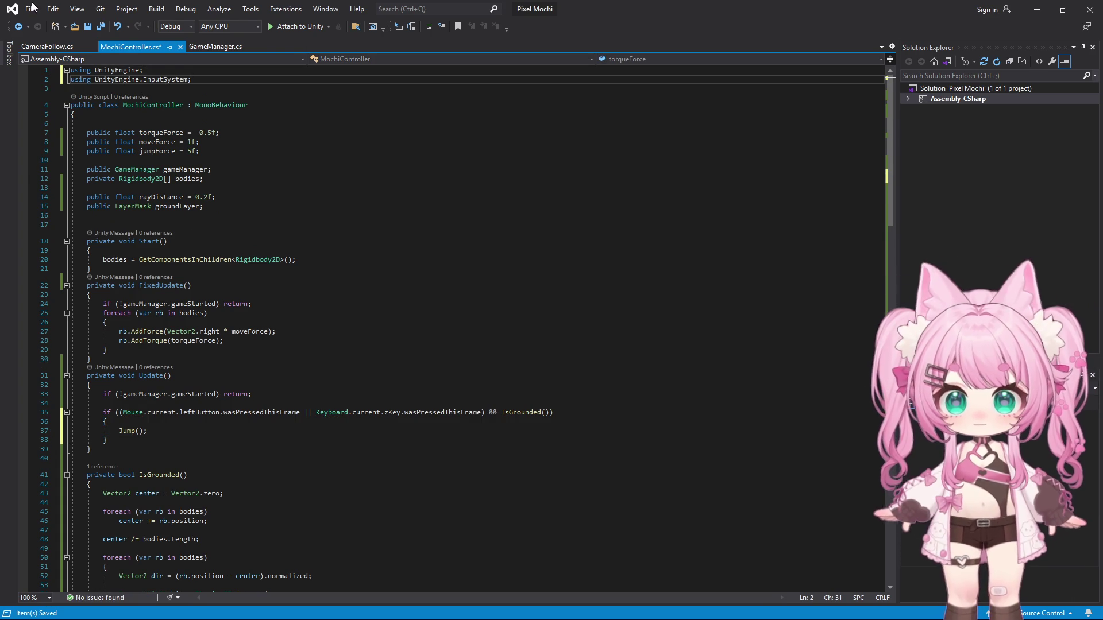
left_click(30, 9)
left_click(51, 143)
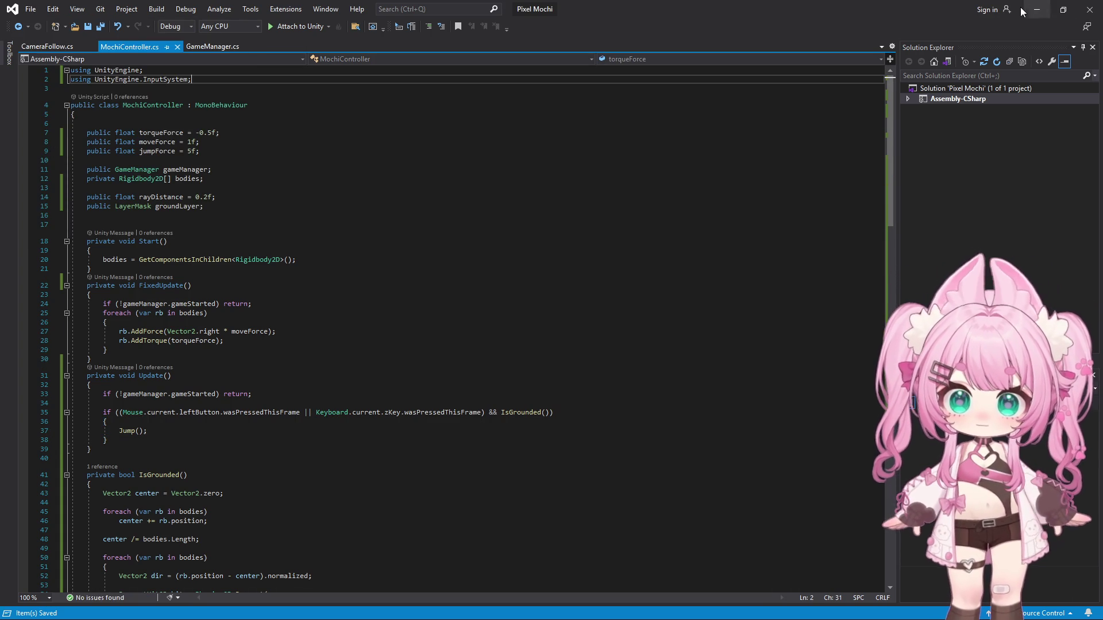
key("alt+Tab")
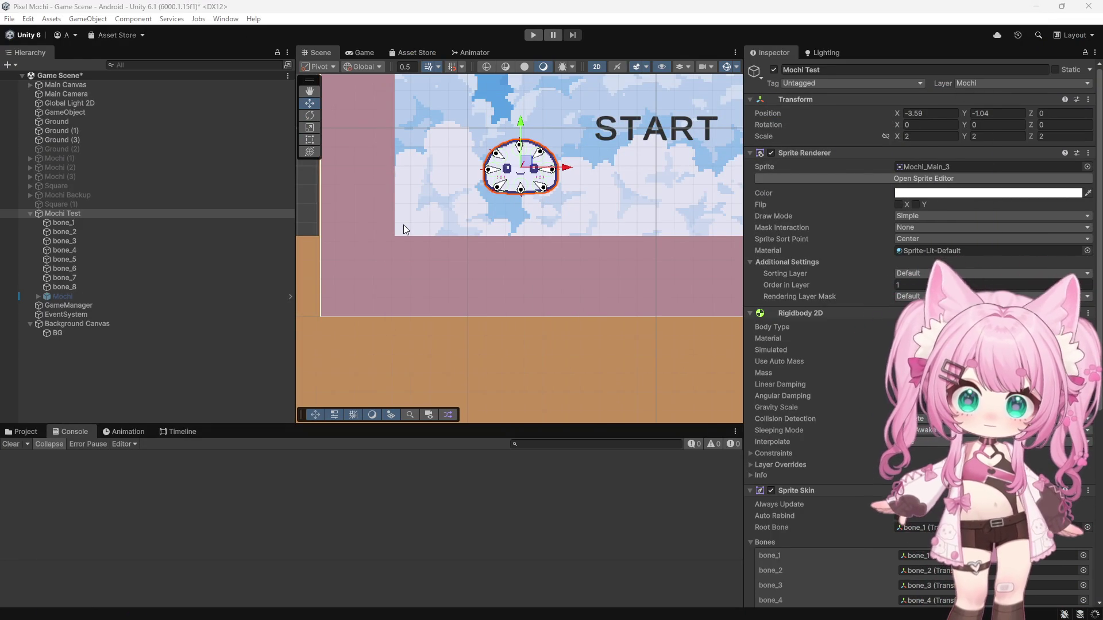
left_click(533, 34)
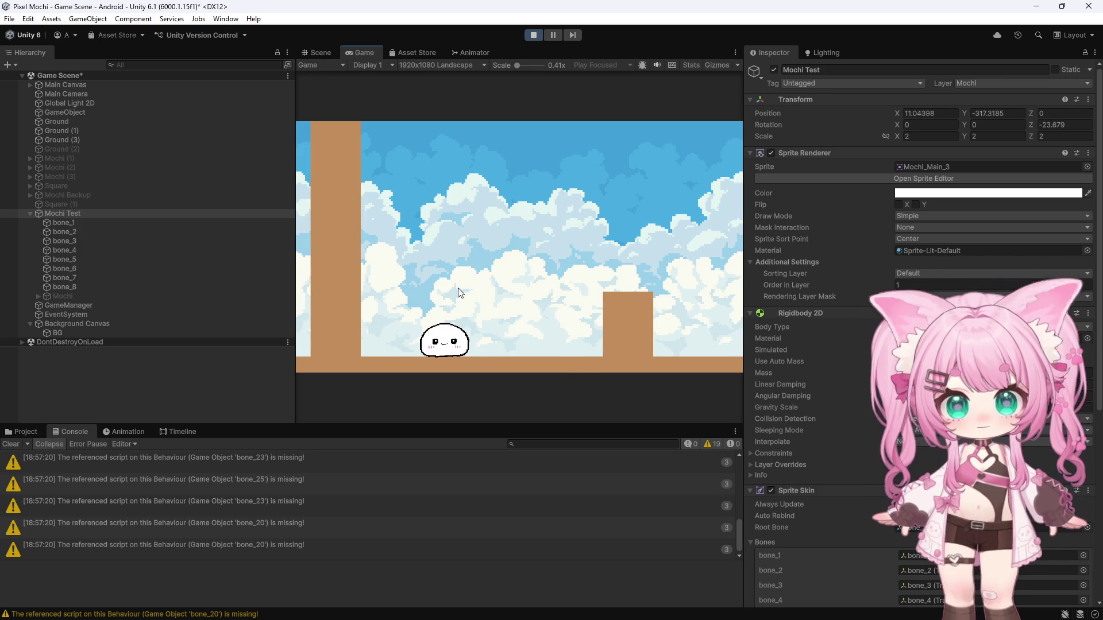
scroll(828, 296, "down", 10)
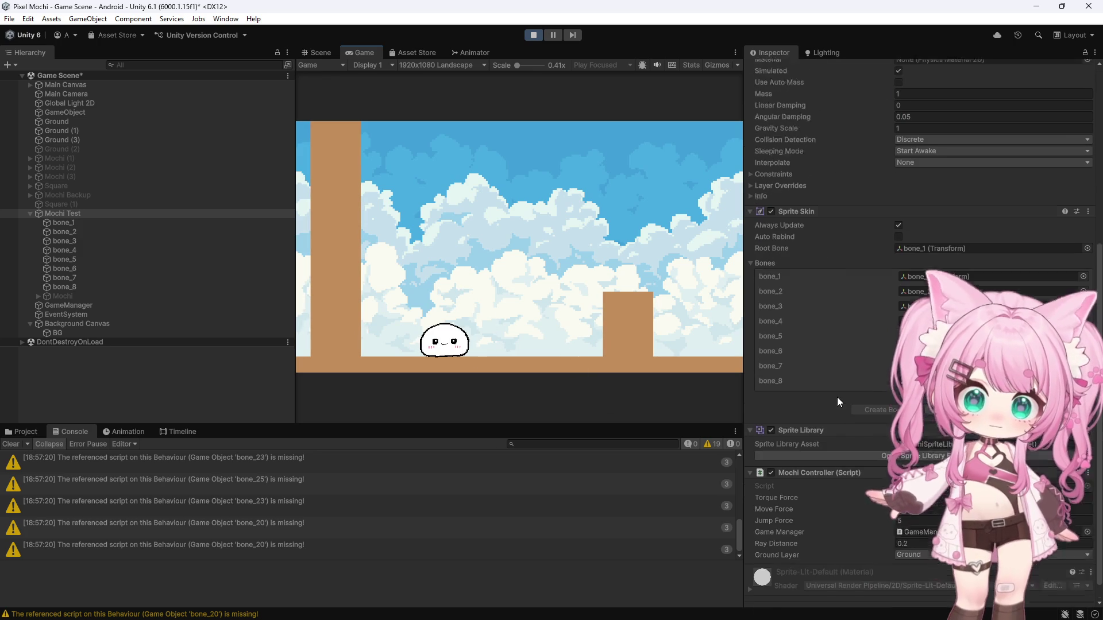
scroll(837, 398, "down", 1)
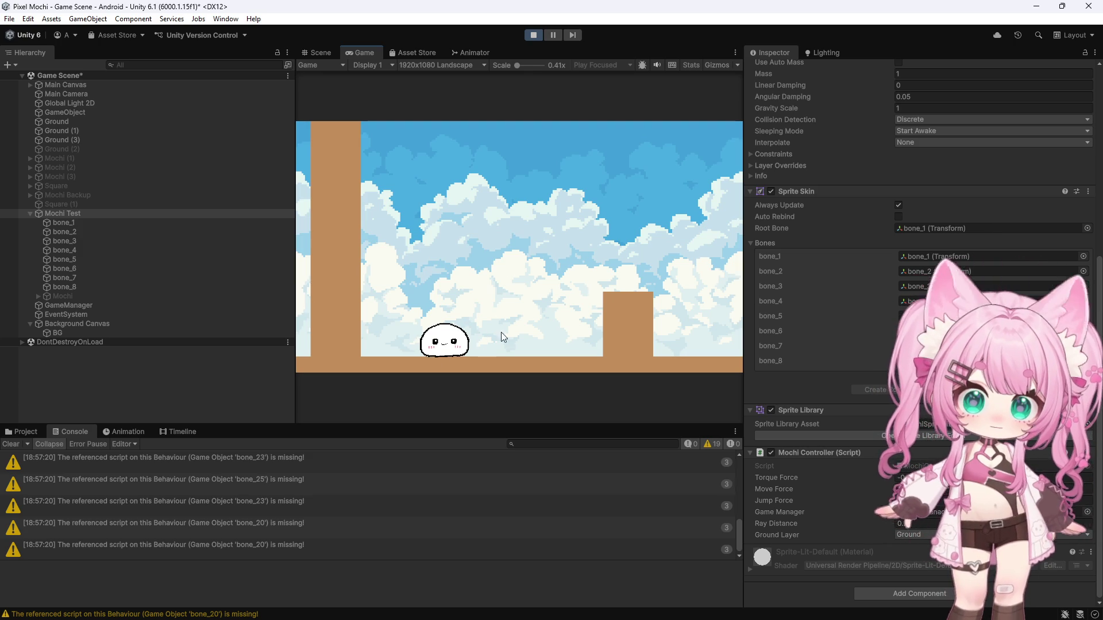
left_click(533, 35)
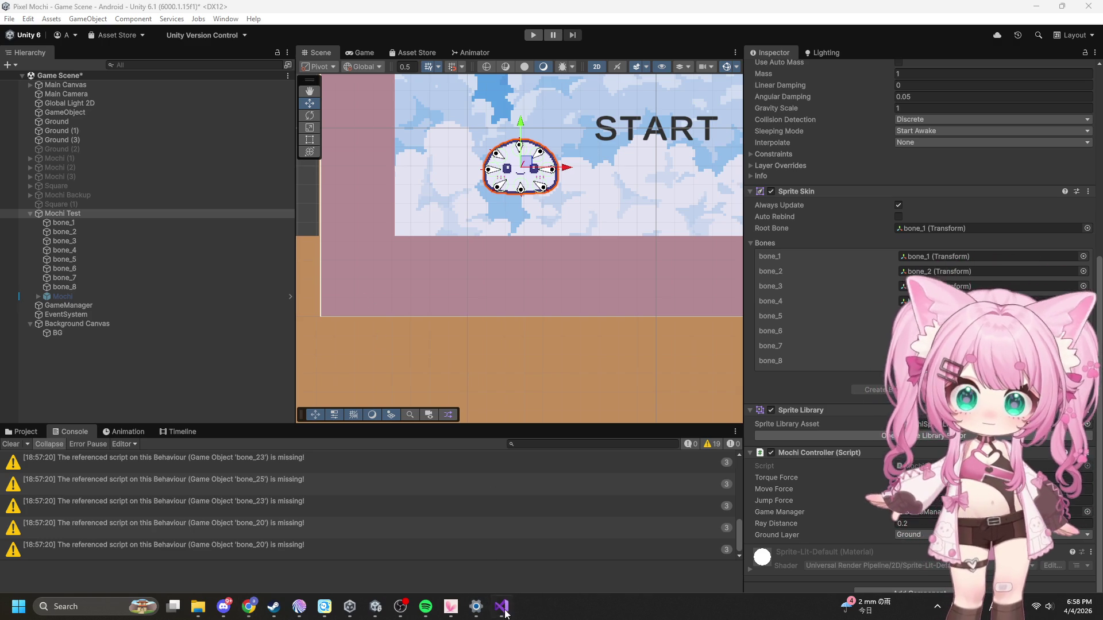
- Select all MochiController code in Visual Studio, return to Unity and select Mochi Test
key("alt+Tab")
key("ctrl+a")
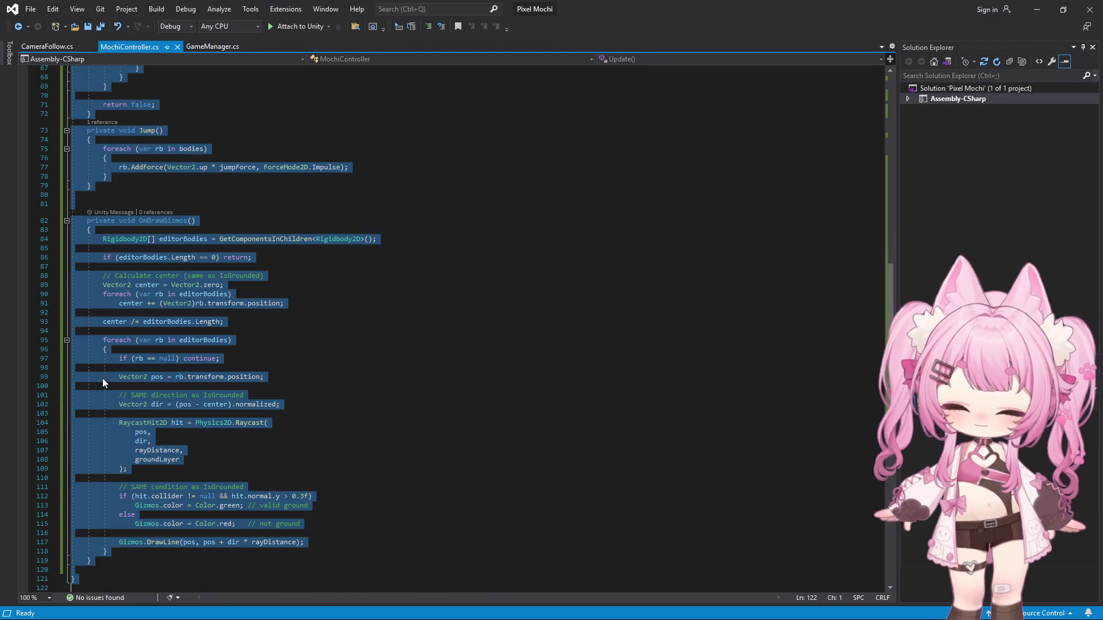
key("alt+Tab")
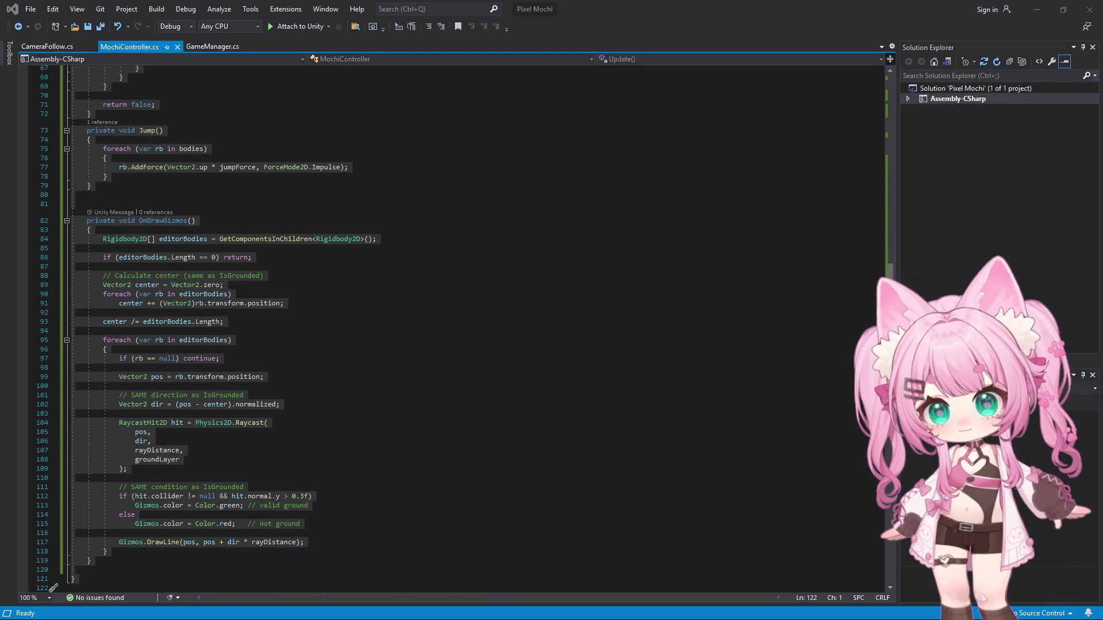
left_click(1039, 12)
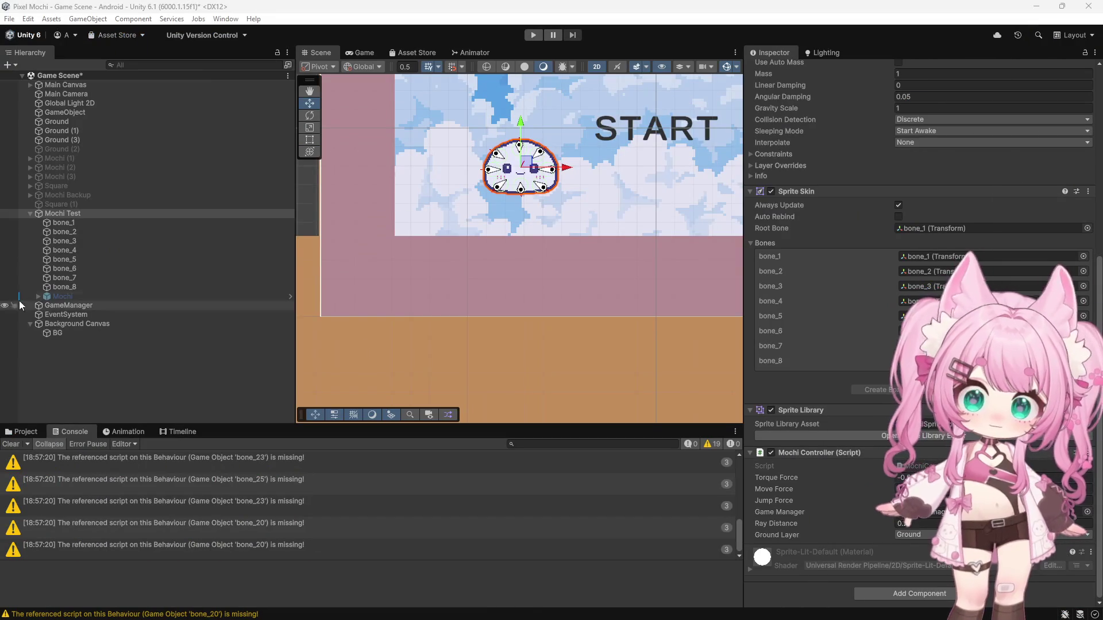
left_click(62, 213)
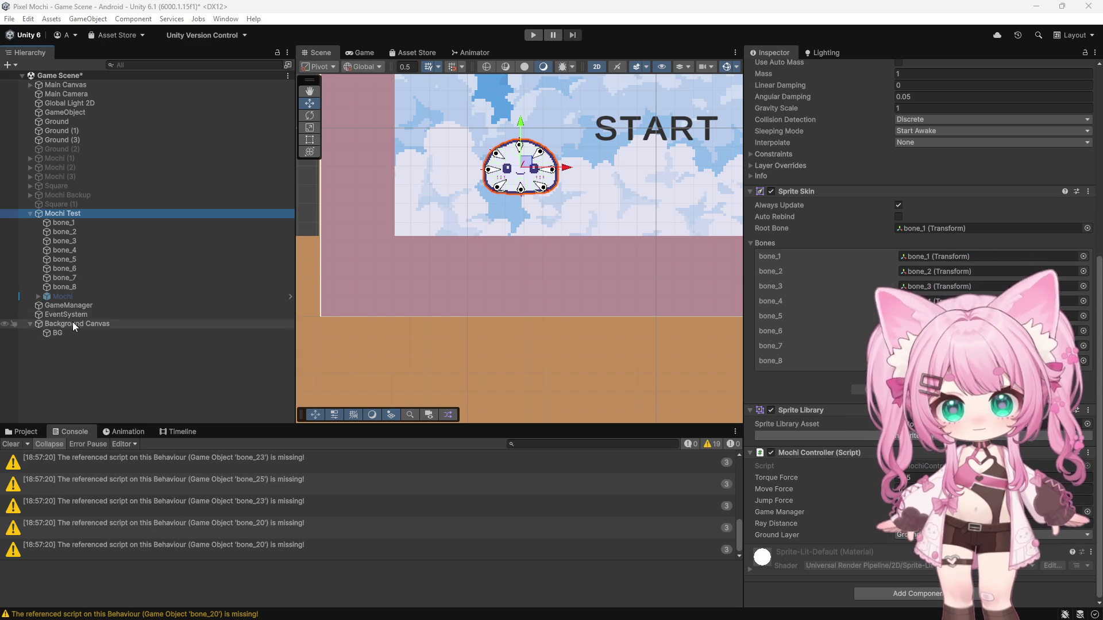
- View GameManager's Game Started and Start Button settings, then bring MochiController back up in Visual Studio
left_click(65, 304)
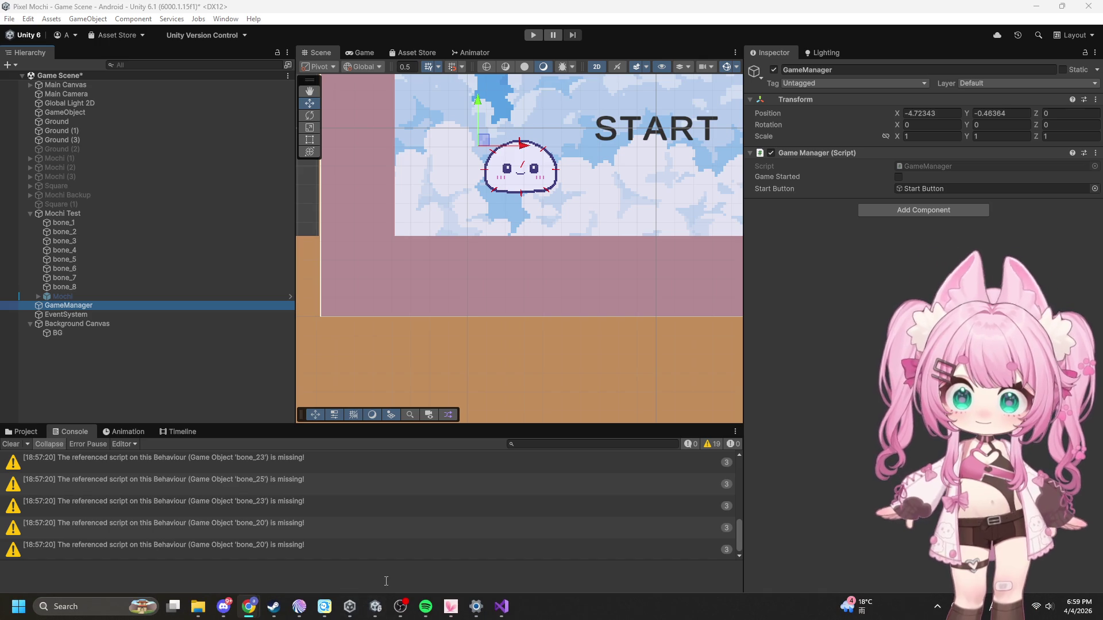
left_click(503, 607)
left_click(365, 334)
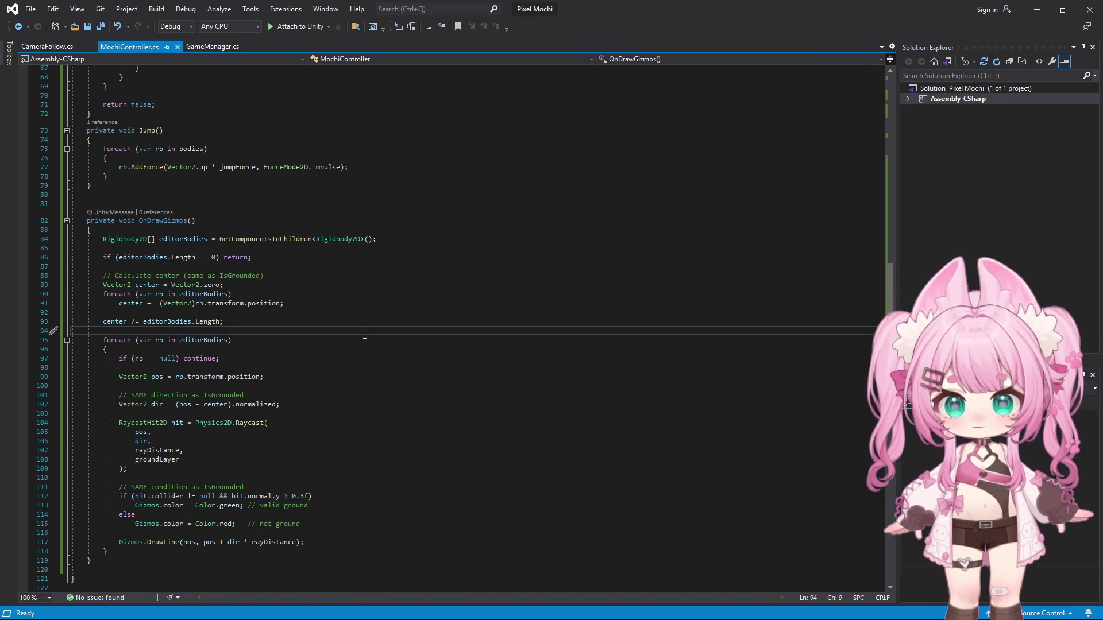
scroll(364, 333, "up", 3)
scroll(364, 333, "up", 3)
scroll(366, 328, "up", 5)
scroll(371, 314, "up", 1)
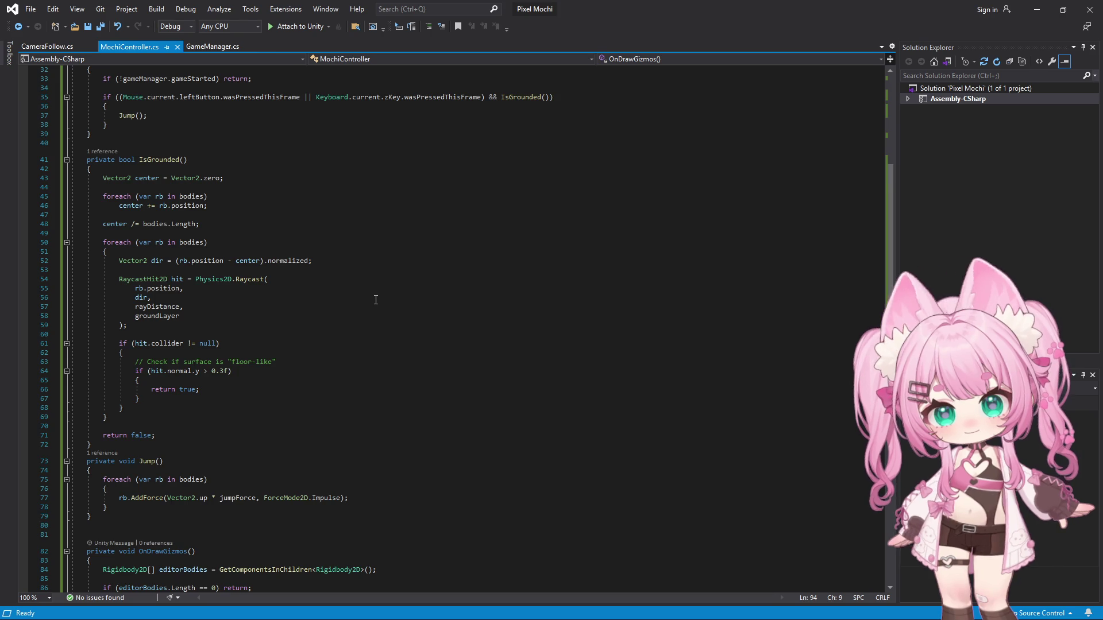
scroll(375, 299, "up", 2)
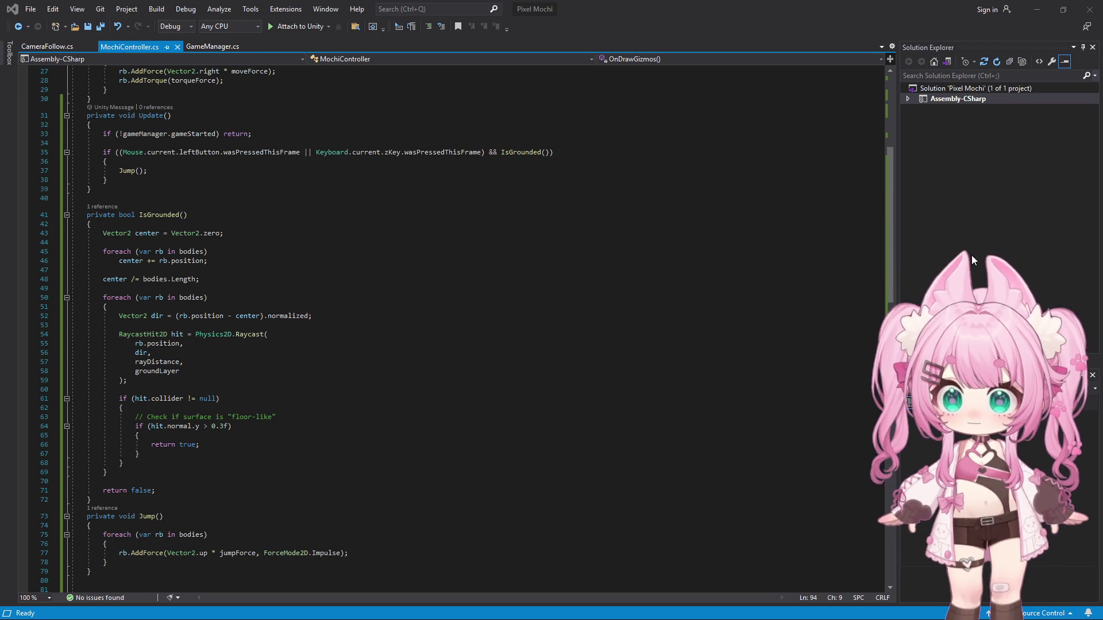
- Select the whole MochiController script around IsGrounded and switch back to Unity
left_click(586, 287)
key("ctrl+a")
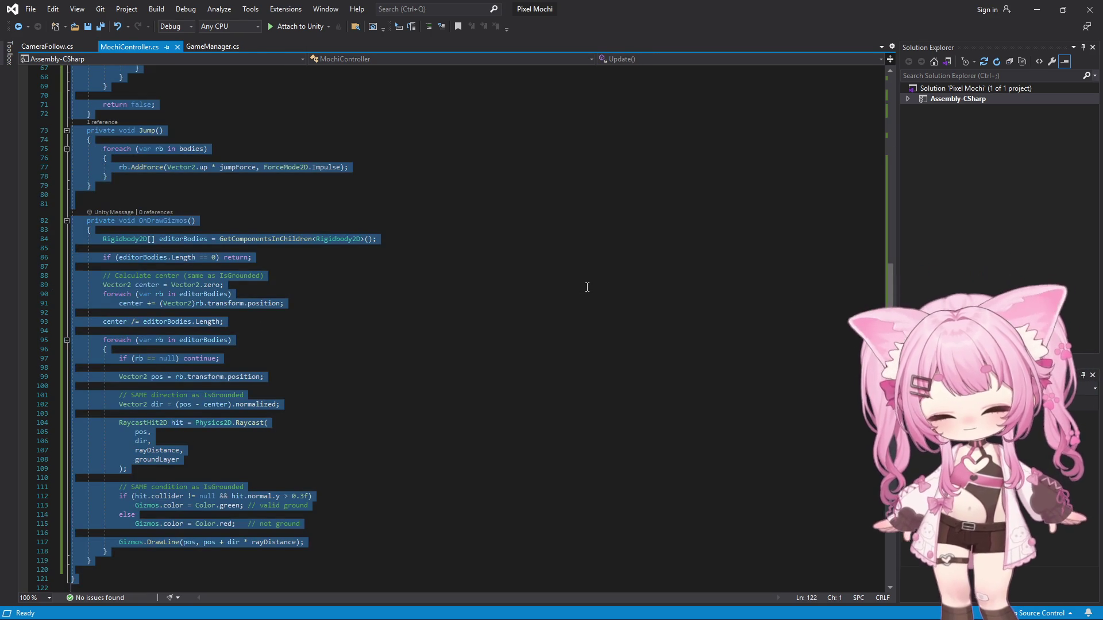
key("alt+Tab")
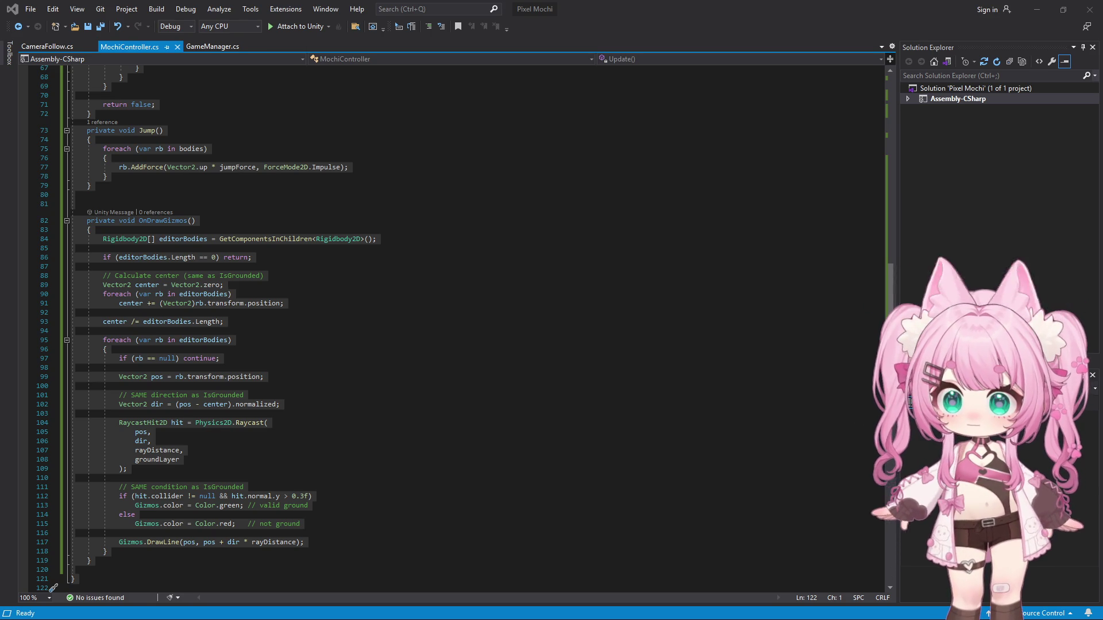
key("alt+Tab")
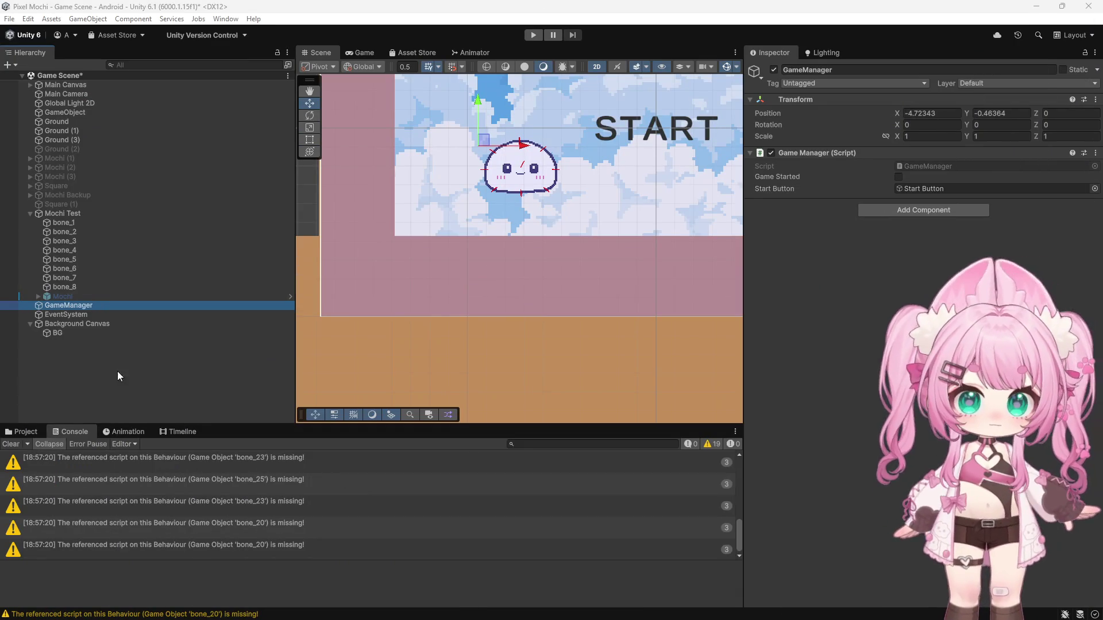
- Select all of the GameManager and CameraFollow scripts in turn for copying
mouse_move(536, 617)
left_click(502, 607)
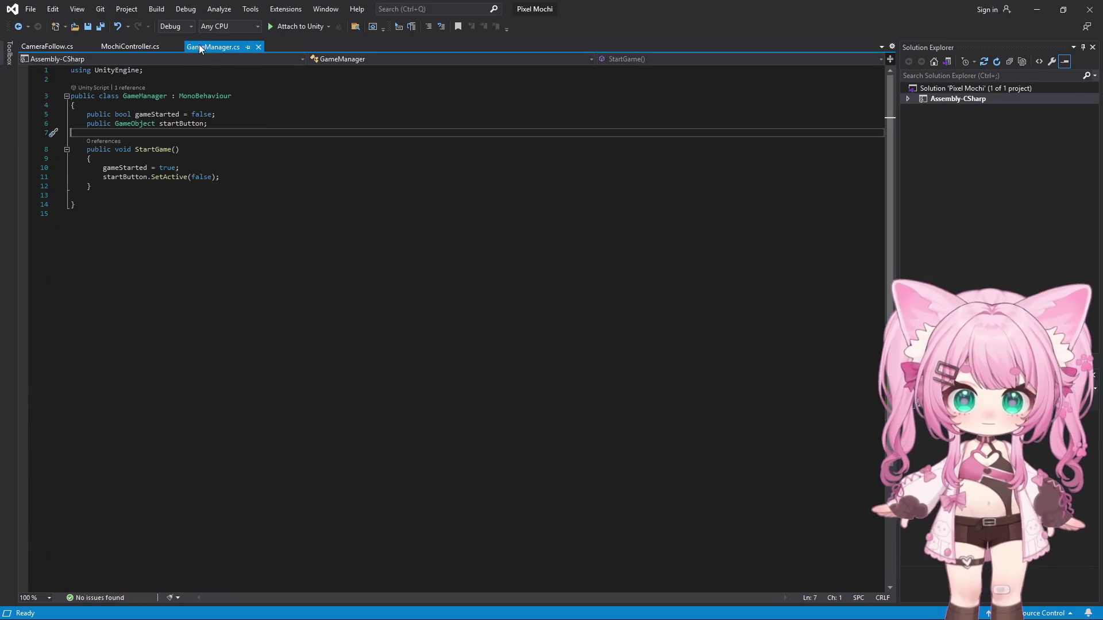
key("ctrl+a")
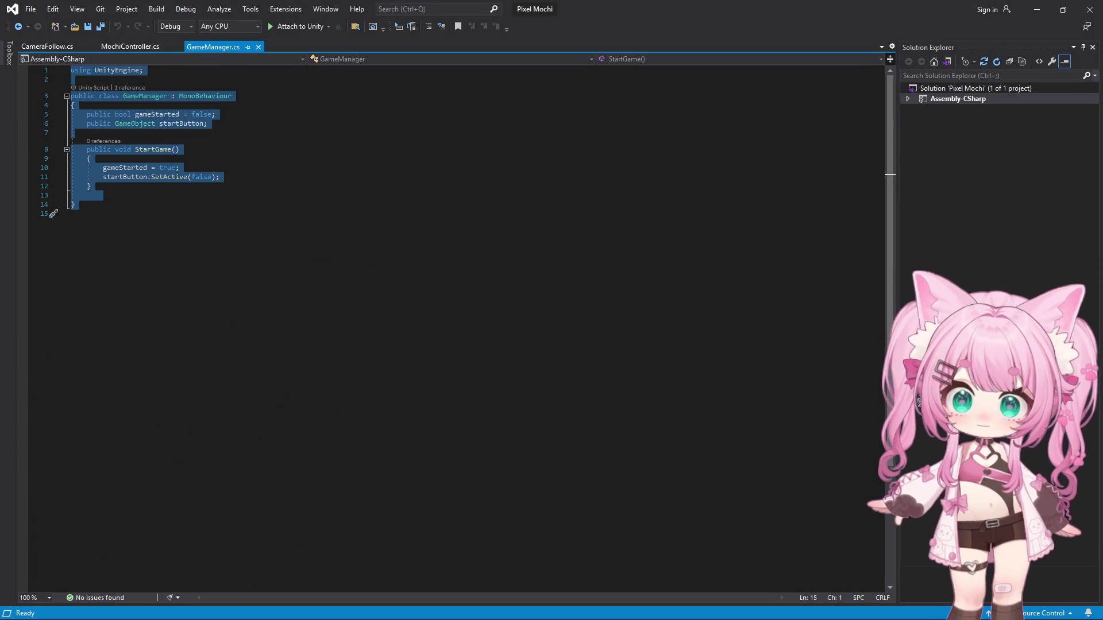
key("alt+Tab")
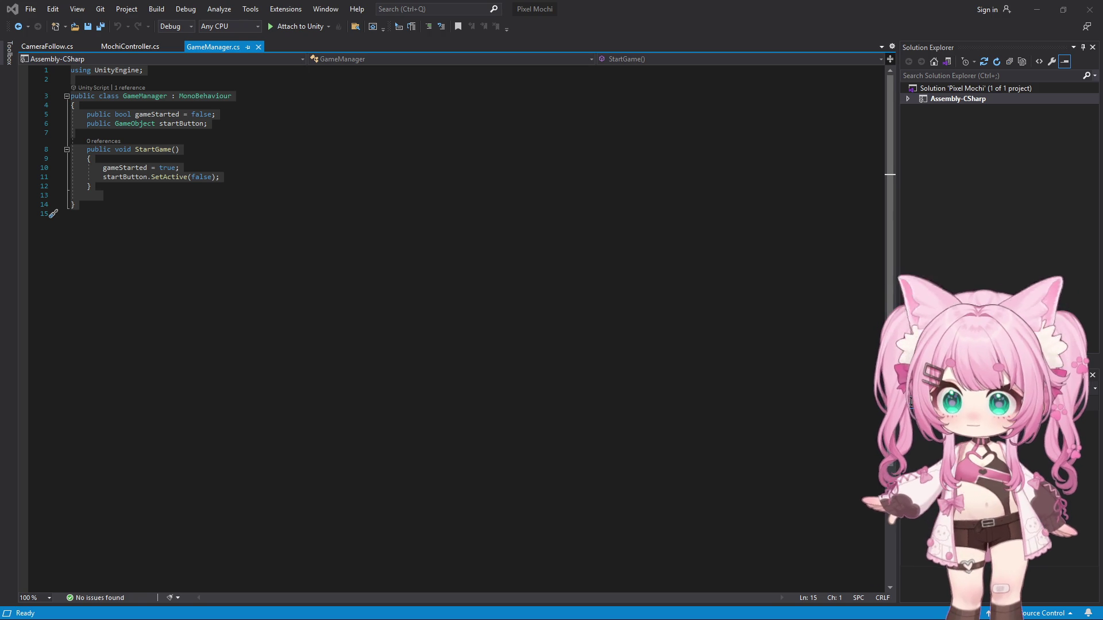
left_click(28, 43)
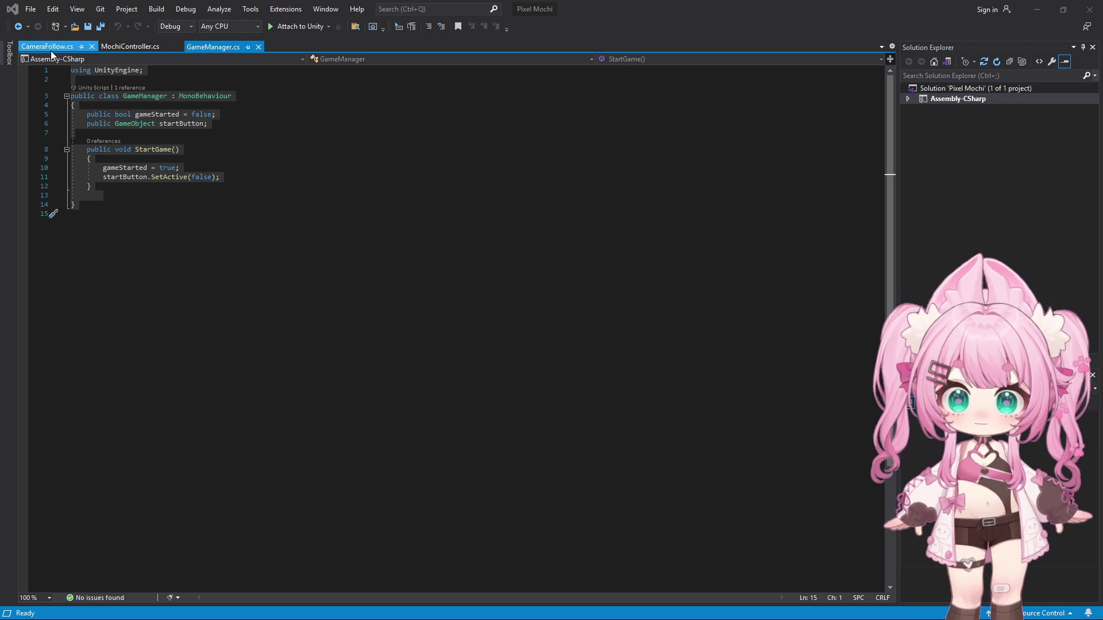
left_click(342, 193)
key("ctrl+a")
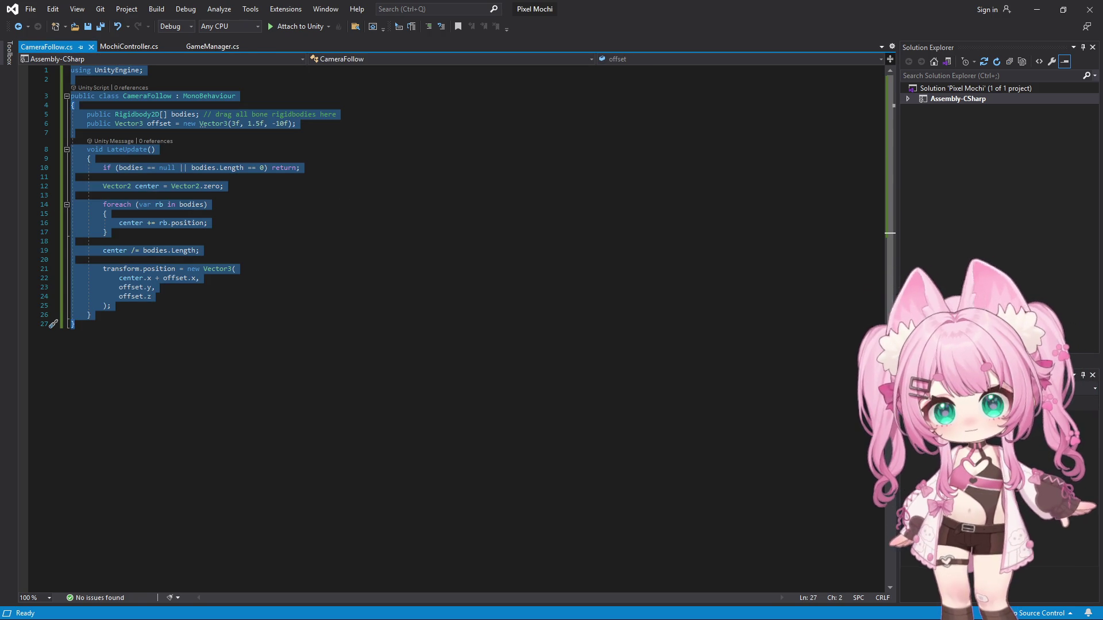
key("alt+Tab")
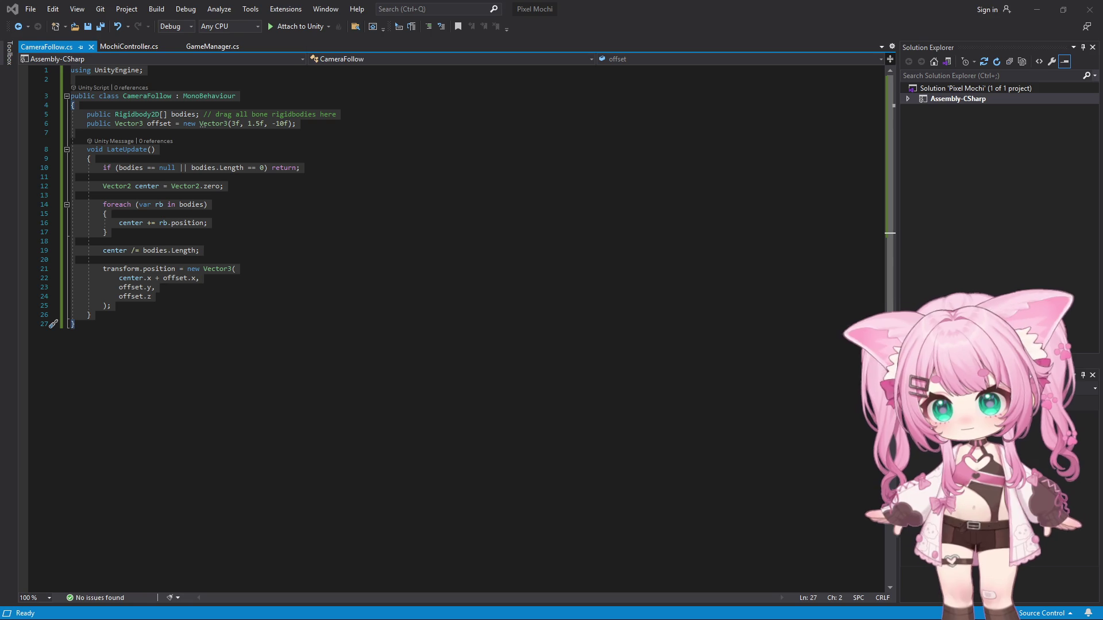
- Return to GameManager.cs and move the caret to the blank line after StartGame
left_click(204, 138)
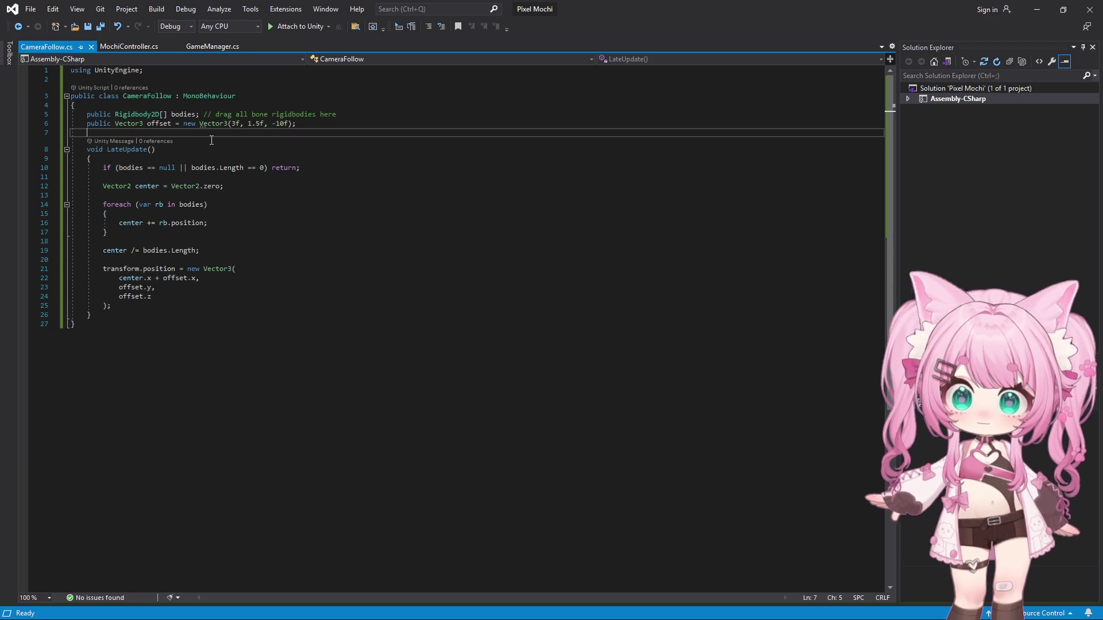
left_click(211, 45)
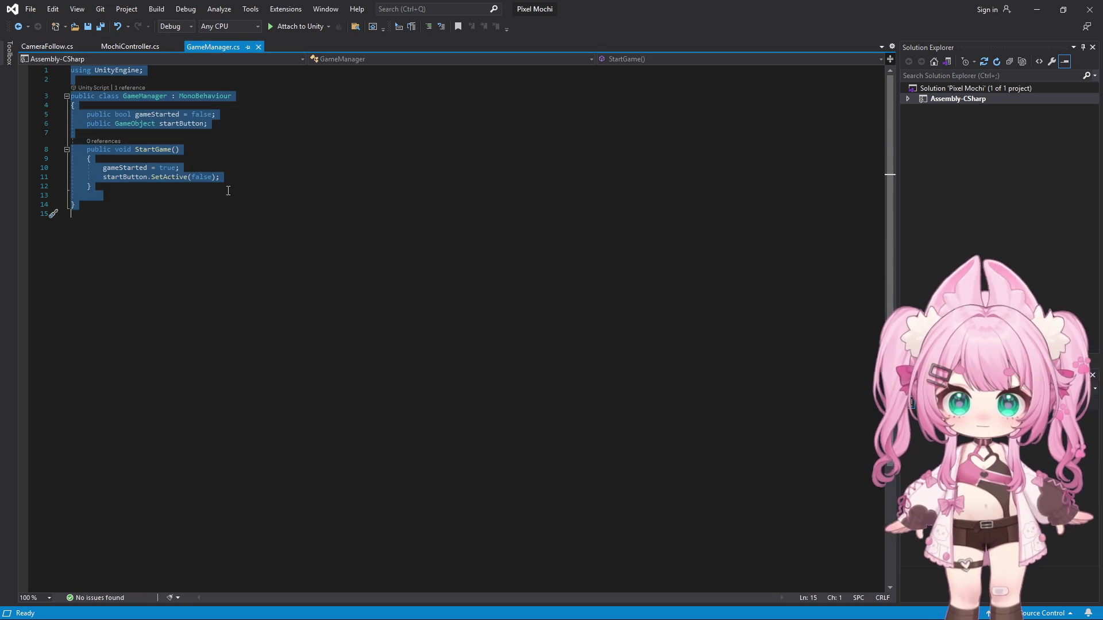
left_click(261, 179)
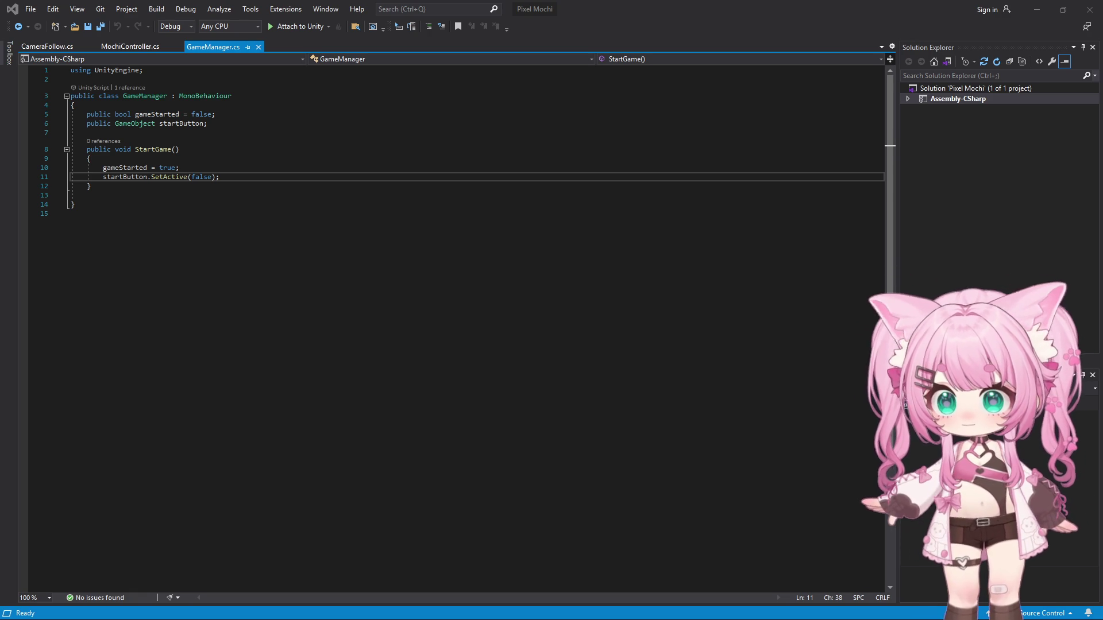
key("Down")
key("Down")
key("Down")
- Replace StartGame with the version logging "START CLICKED" and save all, keeping Unicode encoding
left_click_drag(87, 150, 151, 187)
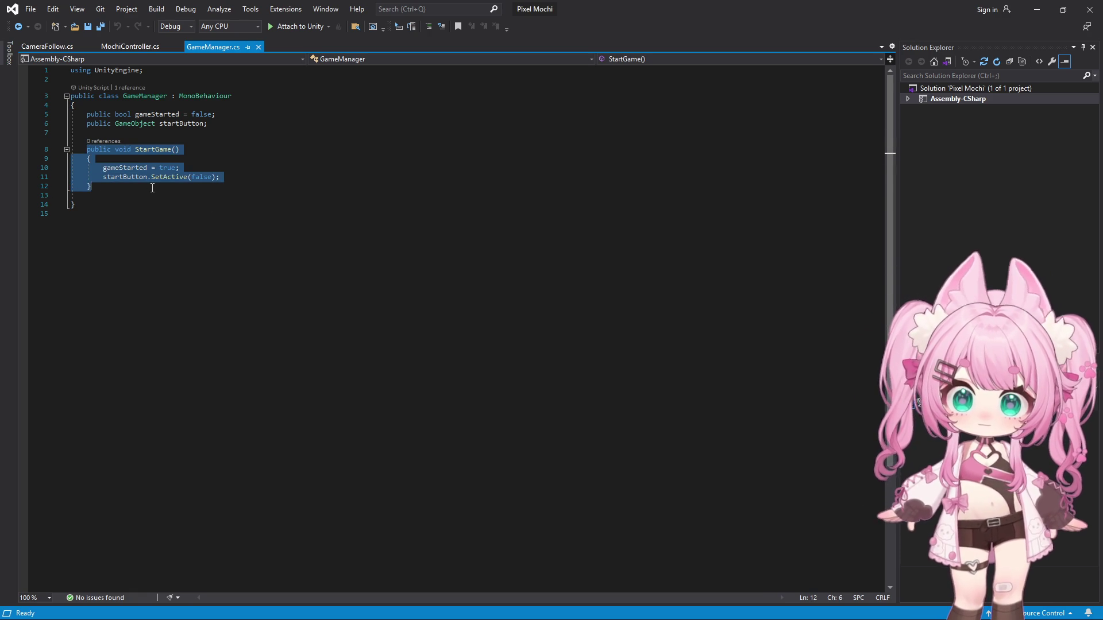
type("public void StartGame()     {         gameStarted = true;         Debug.Log(\"START CLICKED\"); // 👈 add this         startButton.SetActive(false);     }")
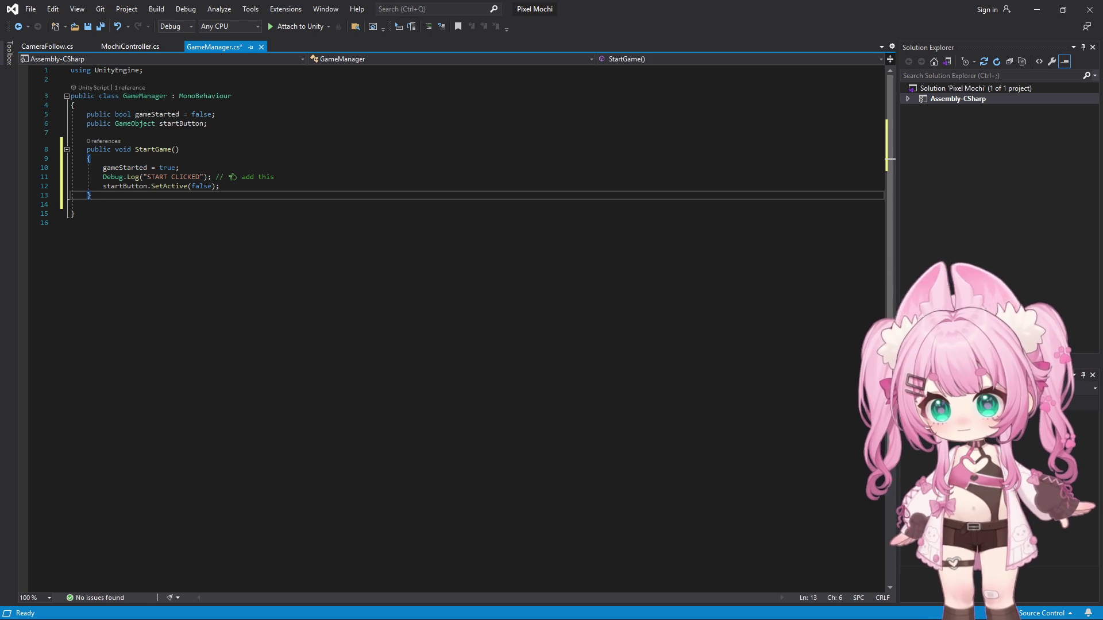
left_click(31, 9)
left_click(50, 145)
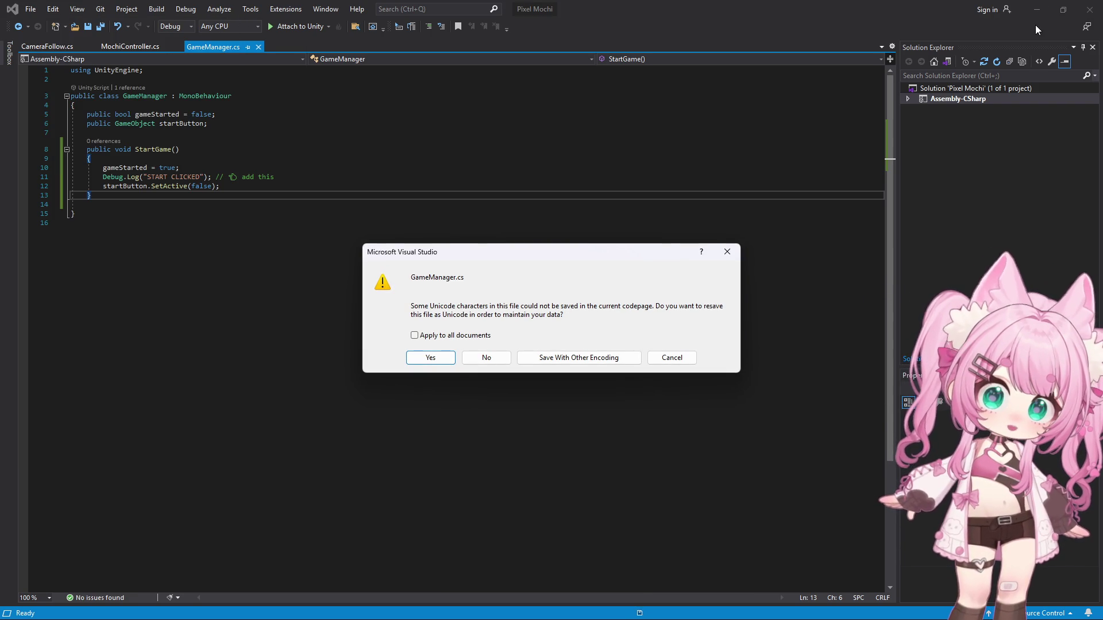
left_click(430, 357)
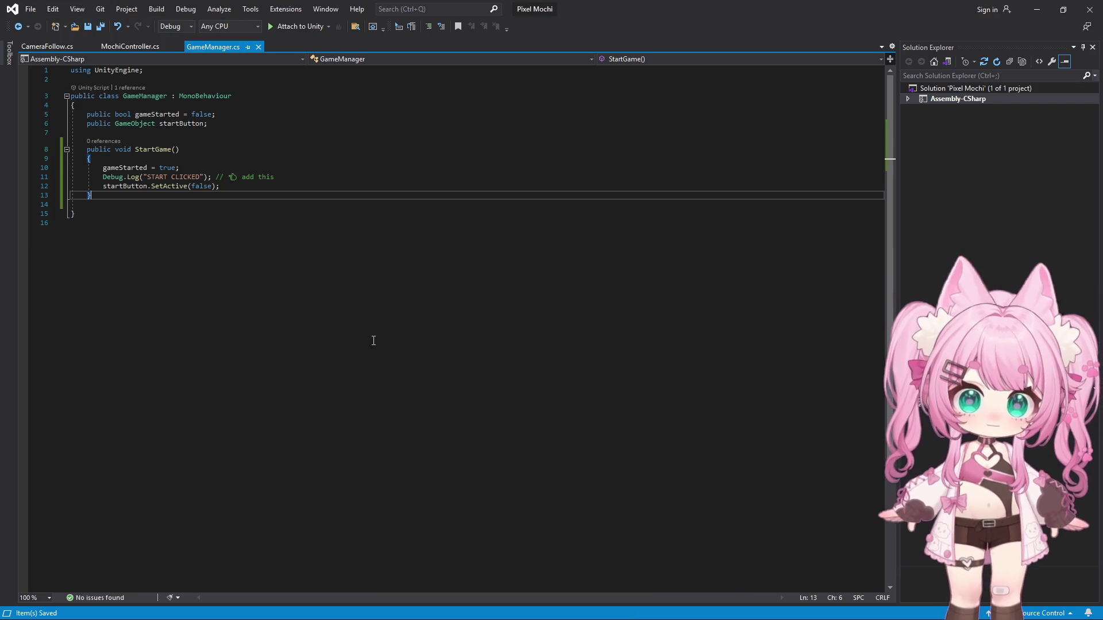
- Check the other script tabs, then delete the leftover add-this comment inside StartGame
left_click(124, 47)
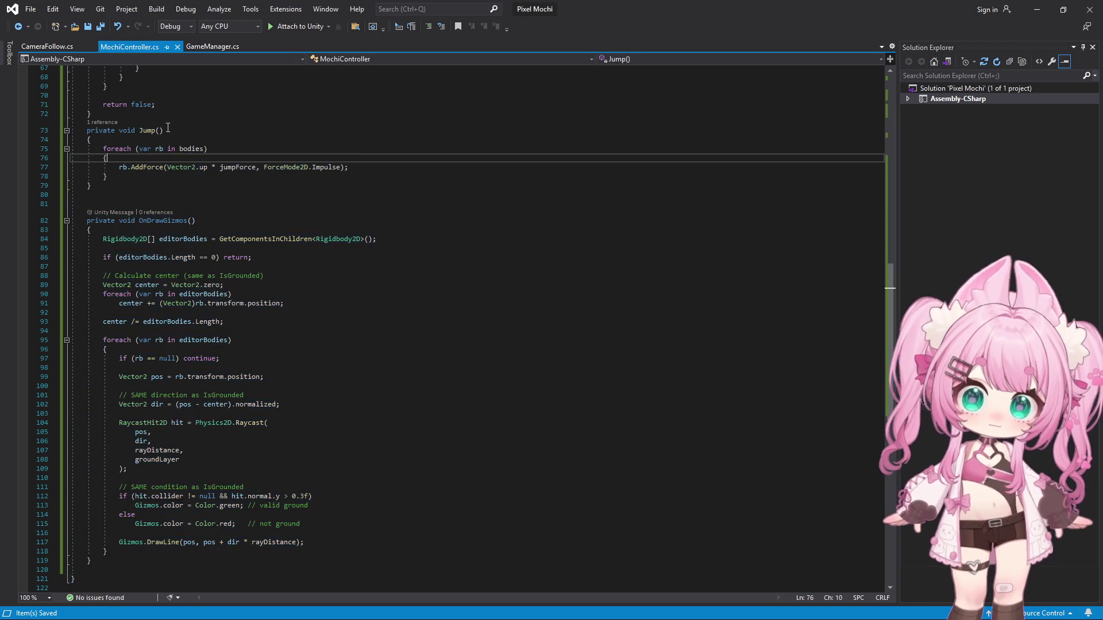
left_click(46, 47)
left_click(213, 47)
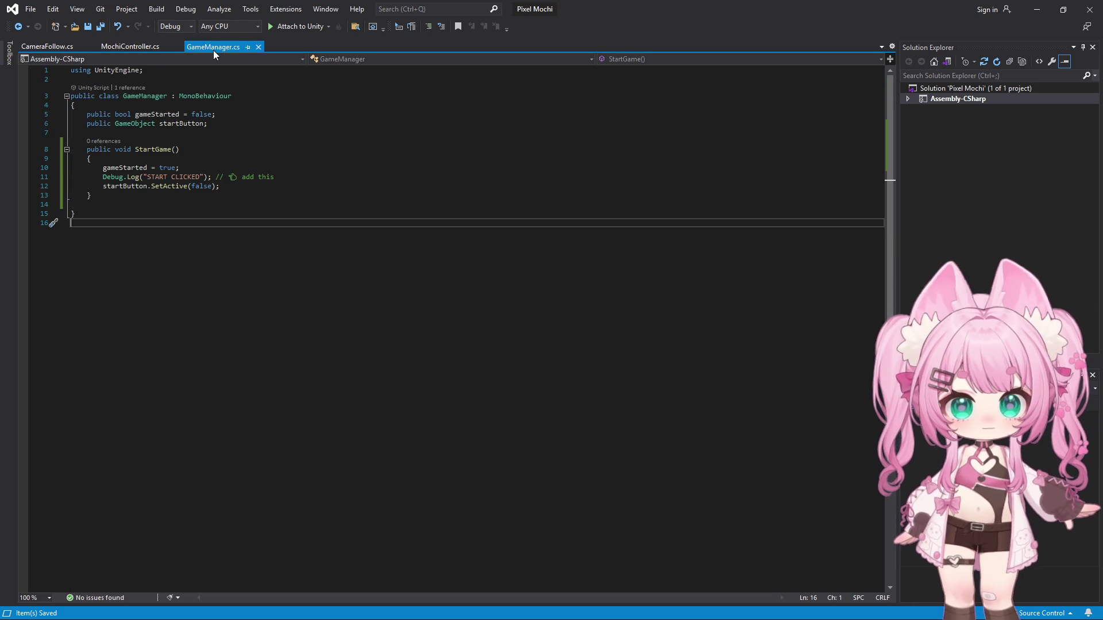
left_click(312, 160)
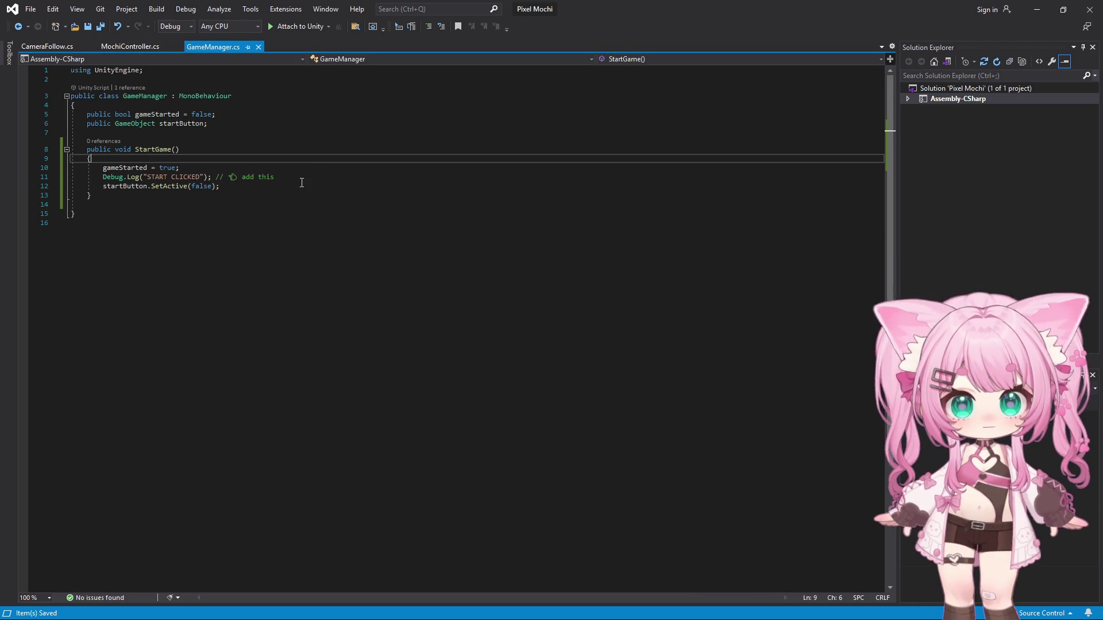
left_click_drag(274, 177, 216, 176)
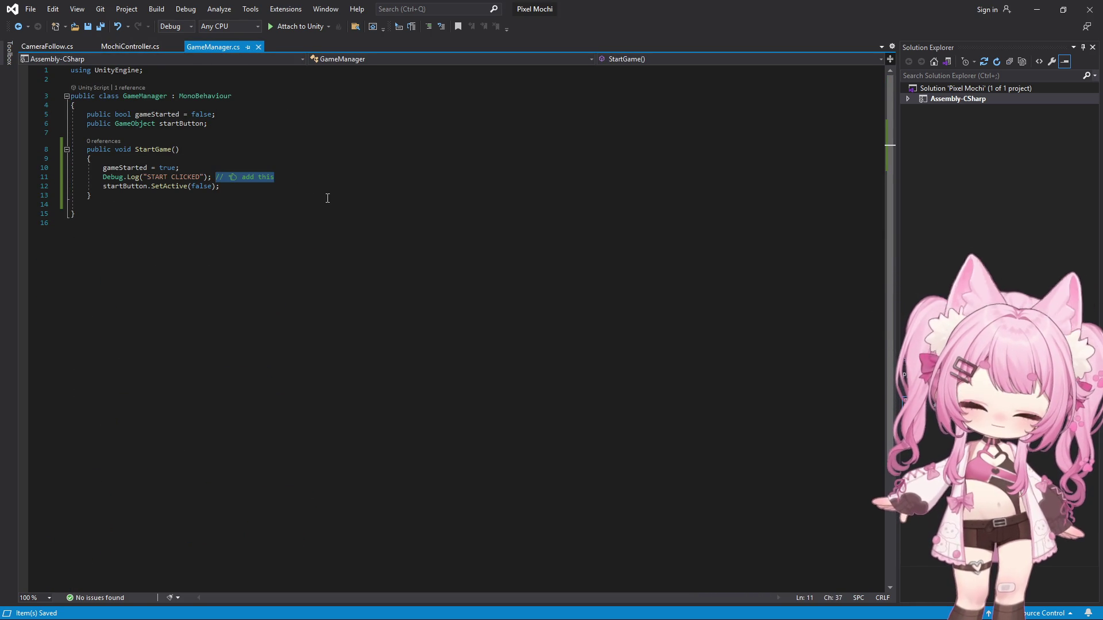
key("BackSpace")
- Save all changed scripts and minimize Visual Studio to reveal Unity
left_click(30, 9)
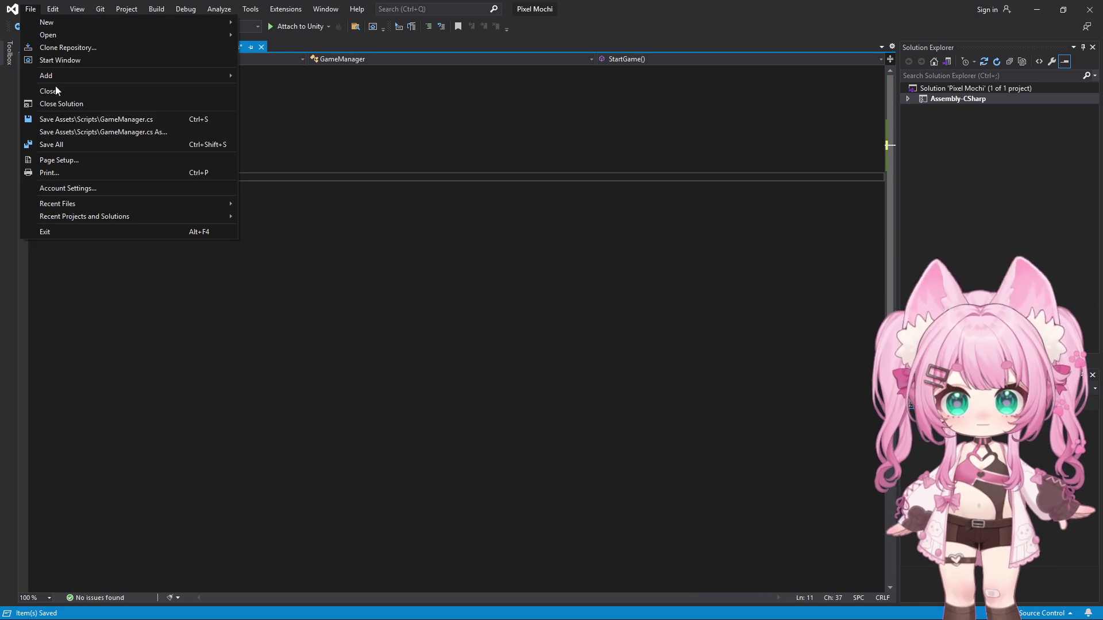
left_click(59, 145)
left_click(1042, 11)
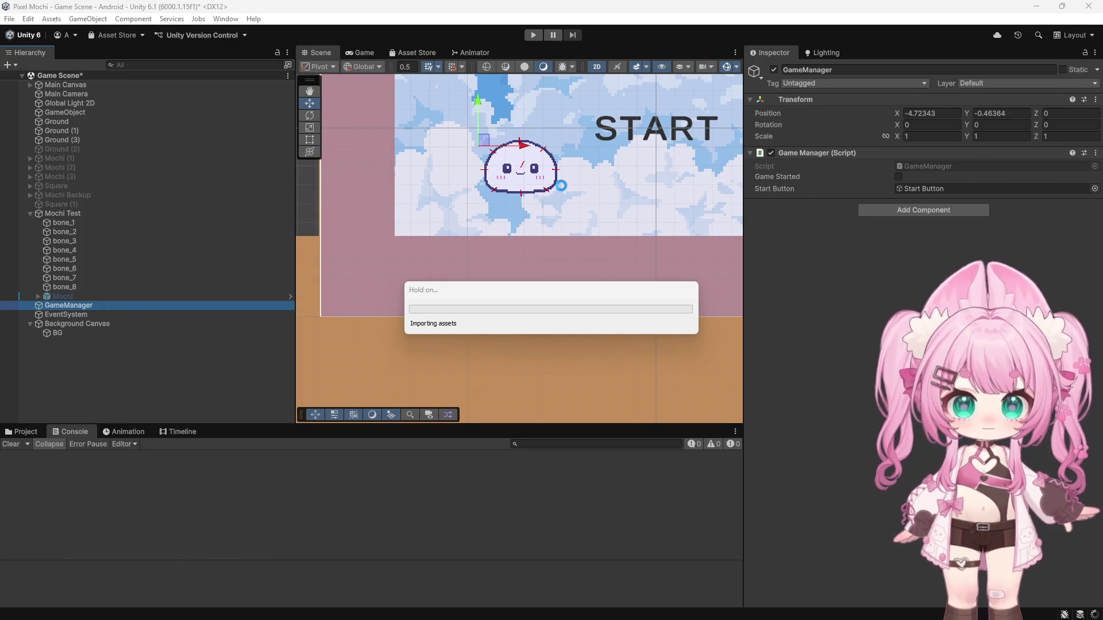
scroll(555, 146, "up", 2)
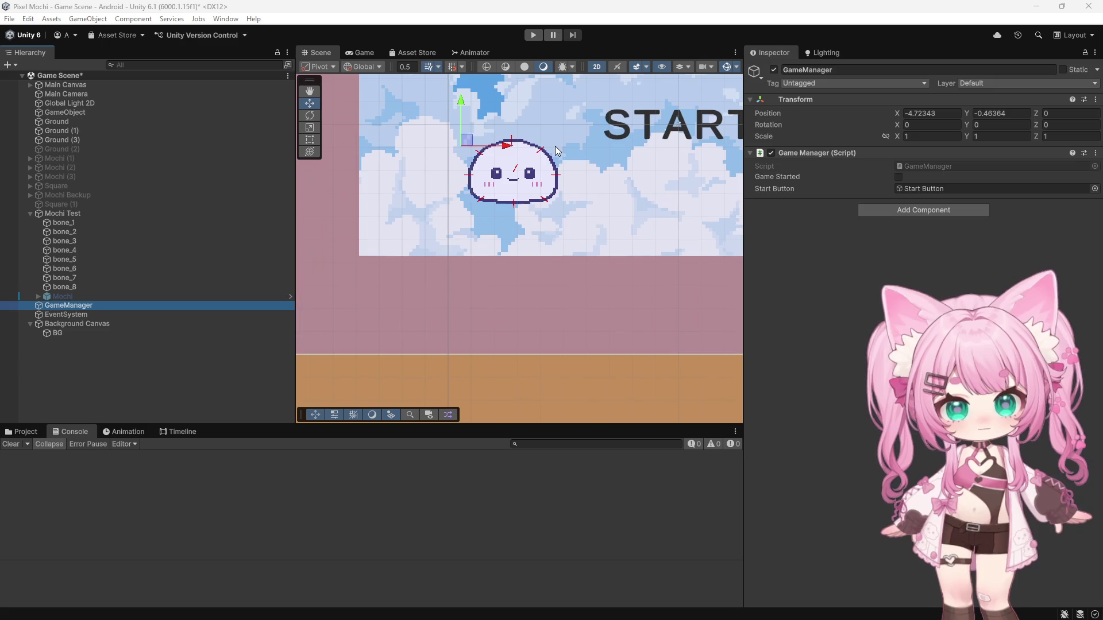
scroll(556, 145, "up", 2)
scroll(555, 145, "up", 2)
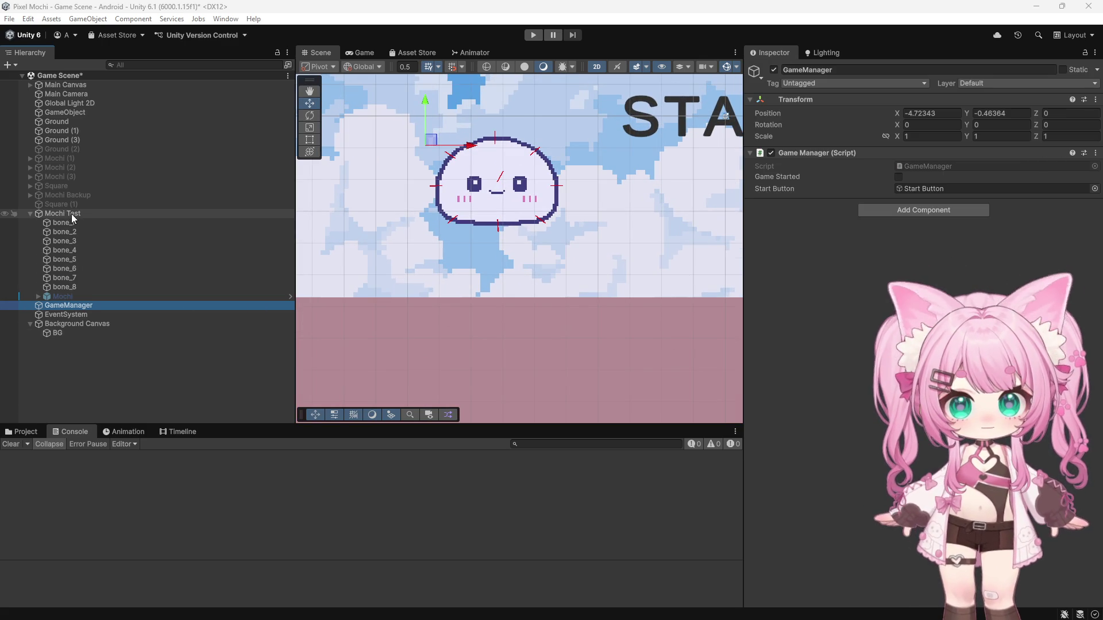
- Play the game, press Start to log START CLICKED, stop, then select Mochi Test's bone_1
left_click(533, 35)
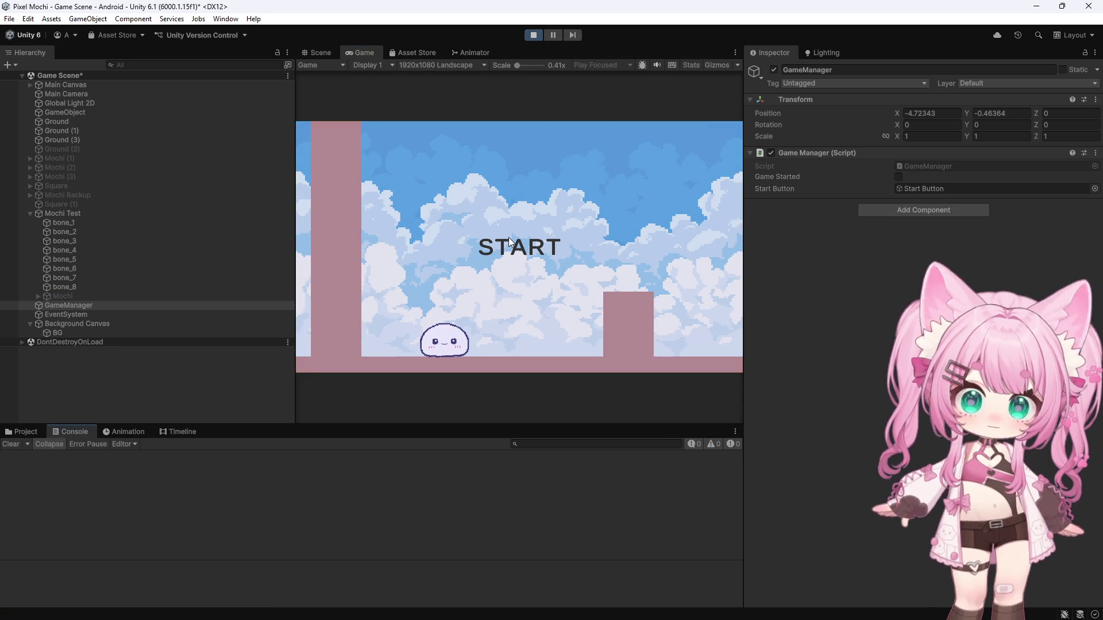
left_click(509, 242)
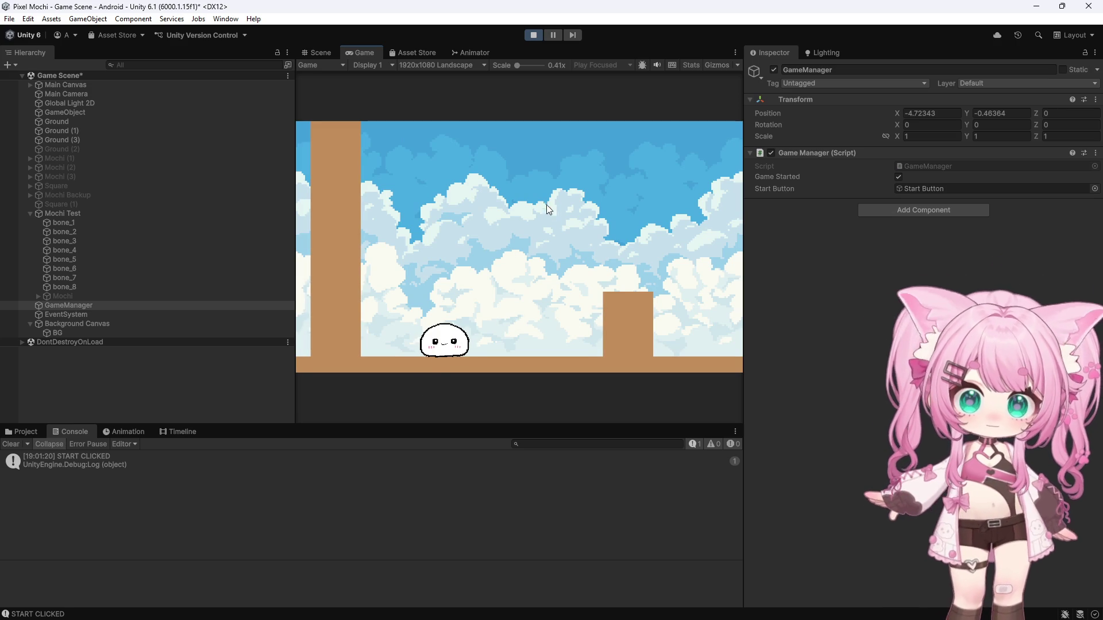
left_click(532, 36)
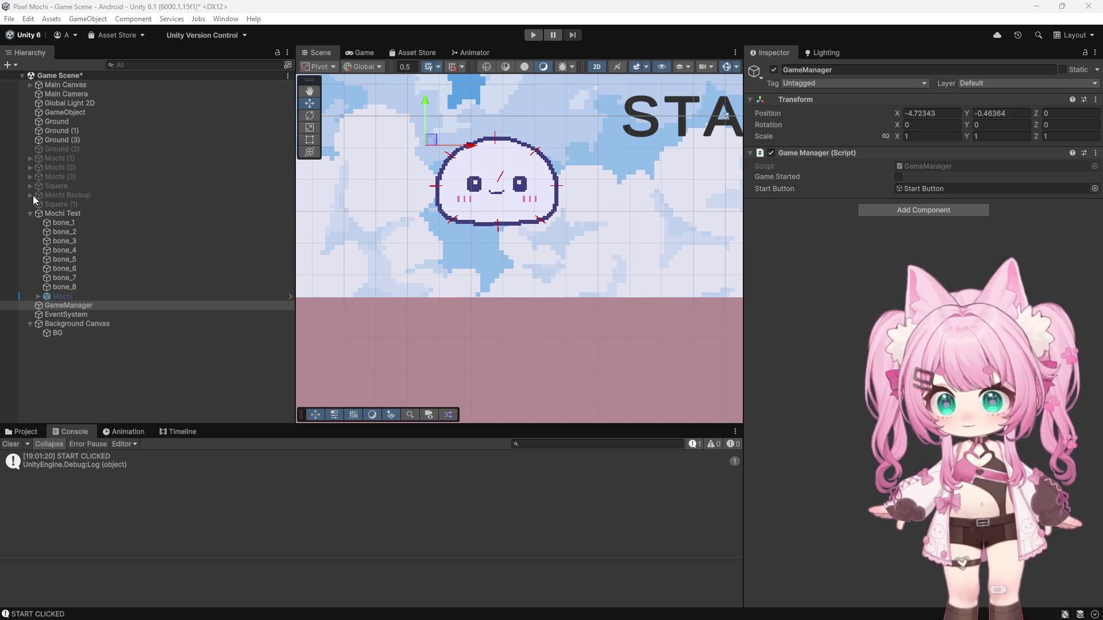
left_click(74, 219)
scroll(522, 154, "up", 2)
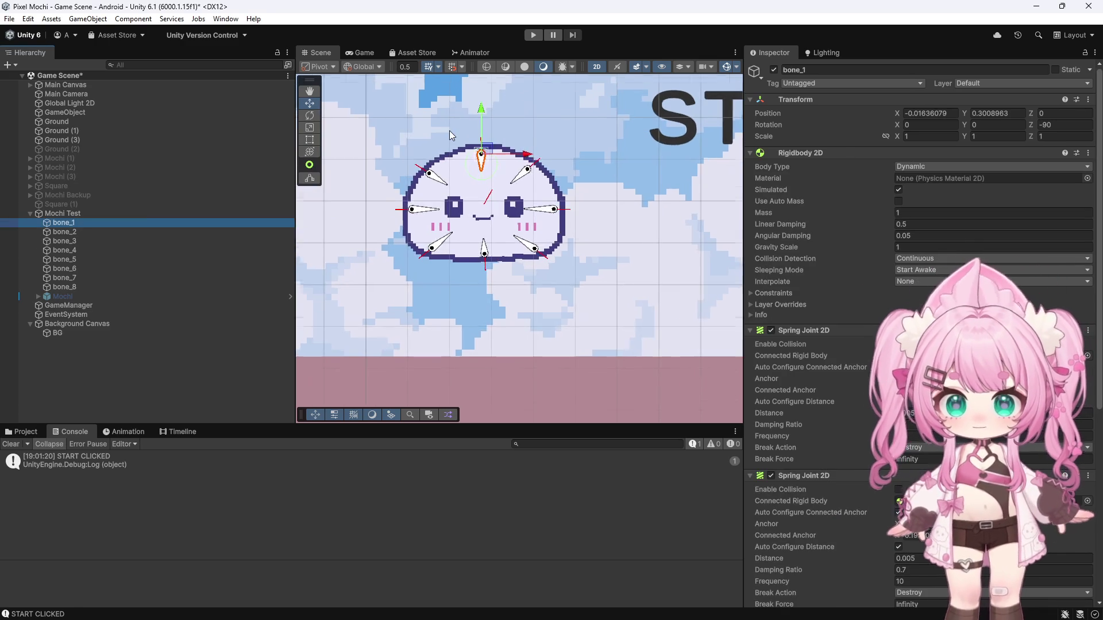
scroll(449, 130, "up", 2)
scroll(487, 129, "up", 2)
scroll(484, 145, "up", 3)
scroll(483, 145, "up", 1)
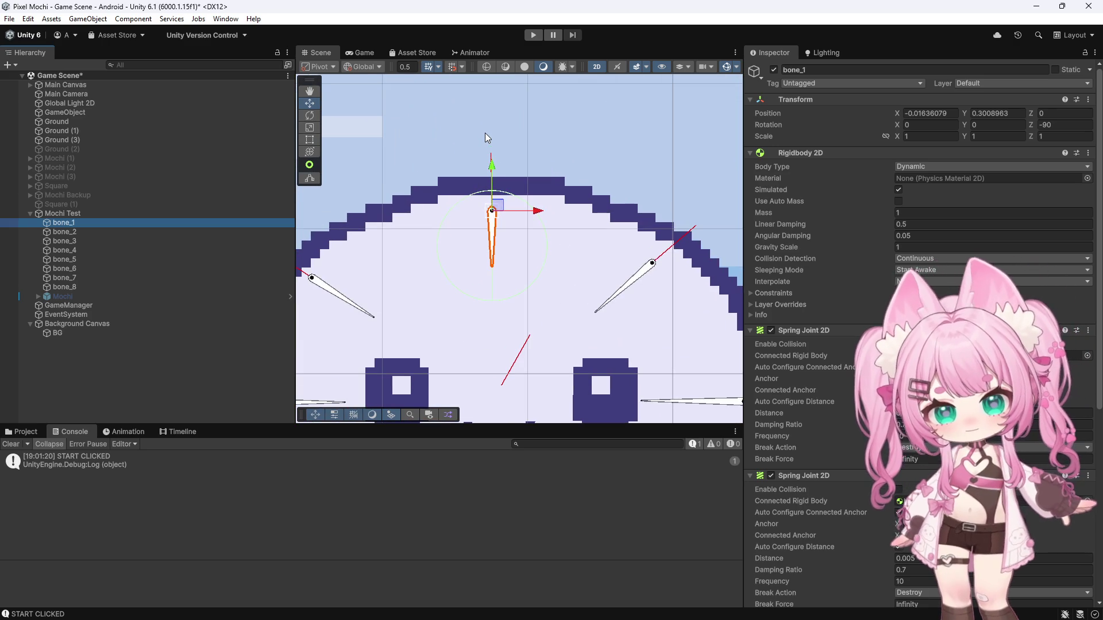
scroll(485, 133, "up", 1)
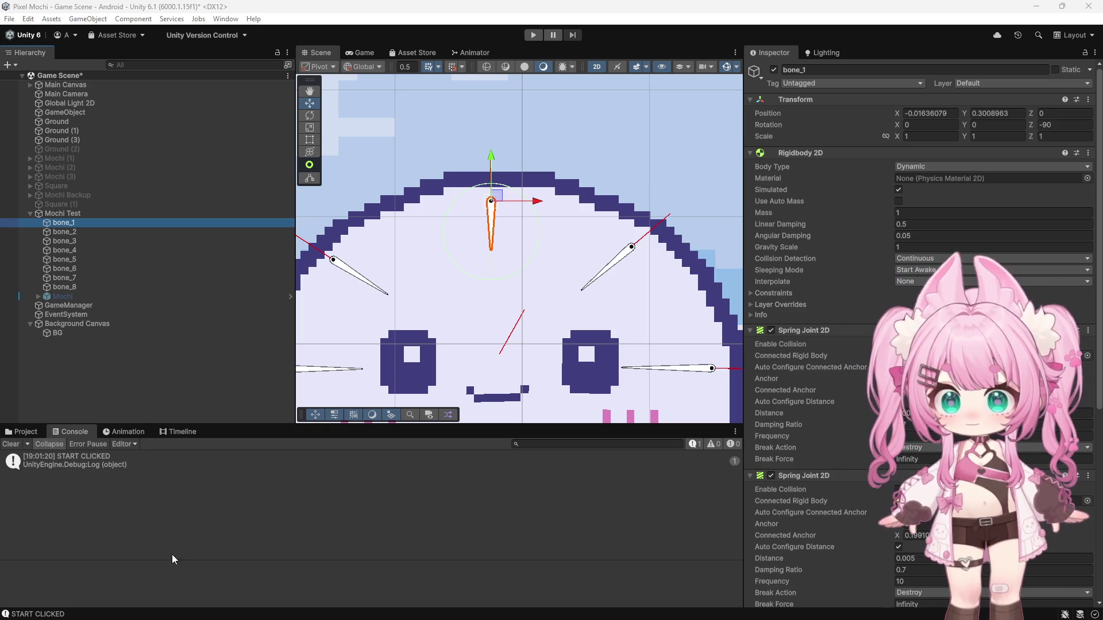
- Bring Visual Studio with the GameManager script back to the front
left_click(501, 612)
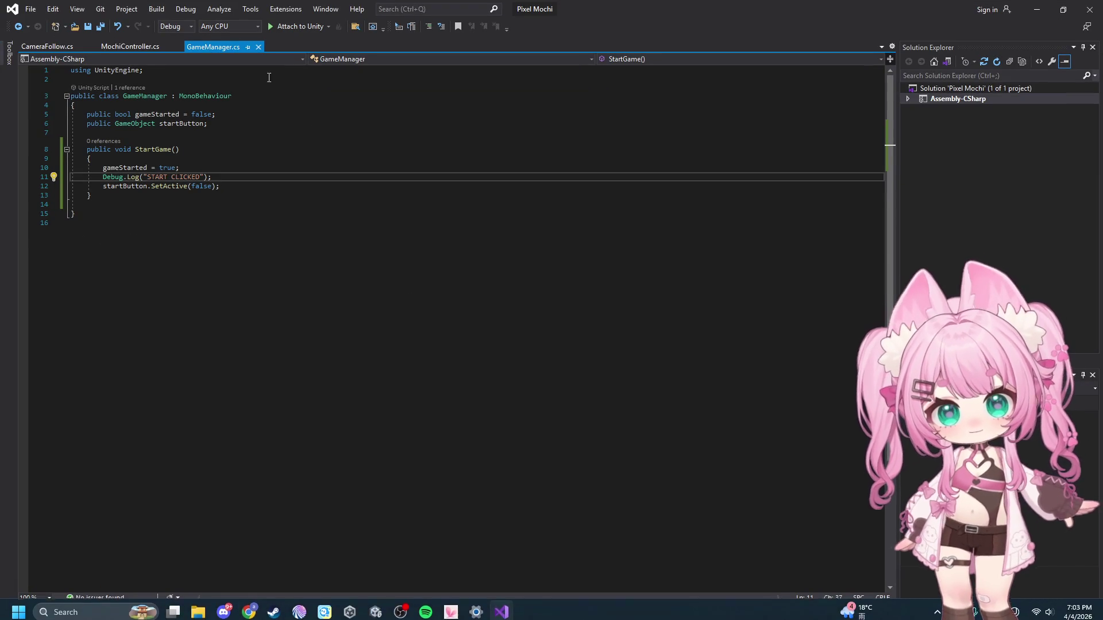
- Replace the whole MochiController script with the revised jump and grounding code
left_click(123, 47)
left_click(432, 301)
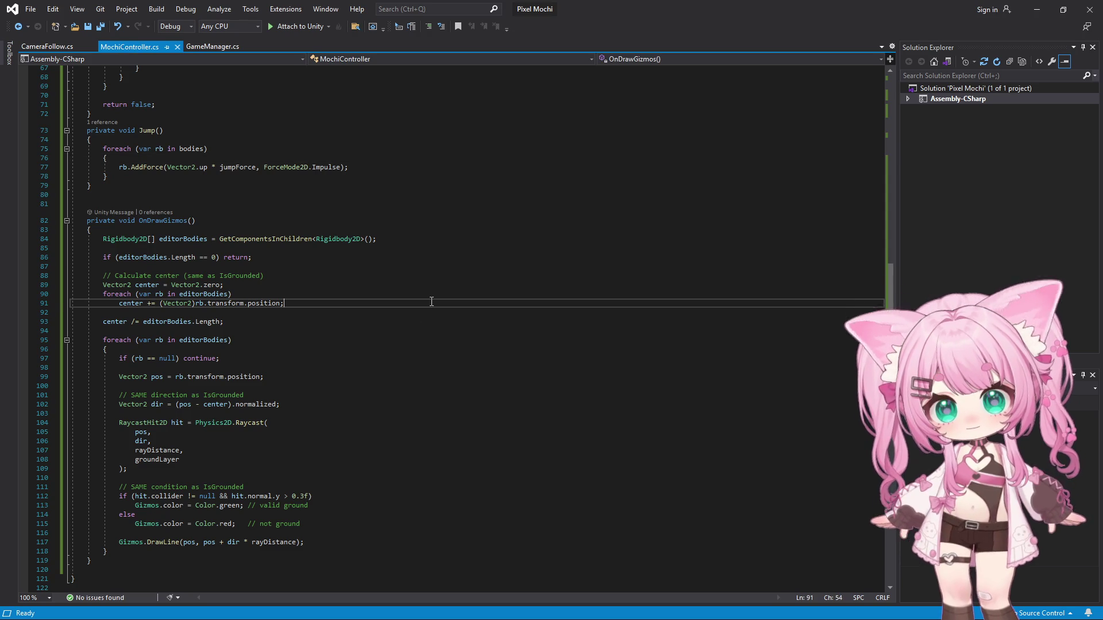
key("ctrl+a")
key("ctrl+v")
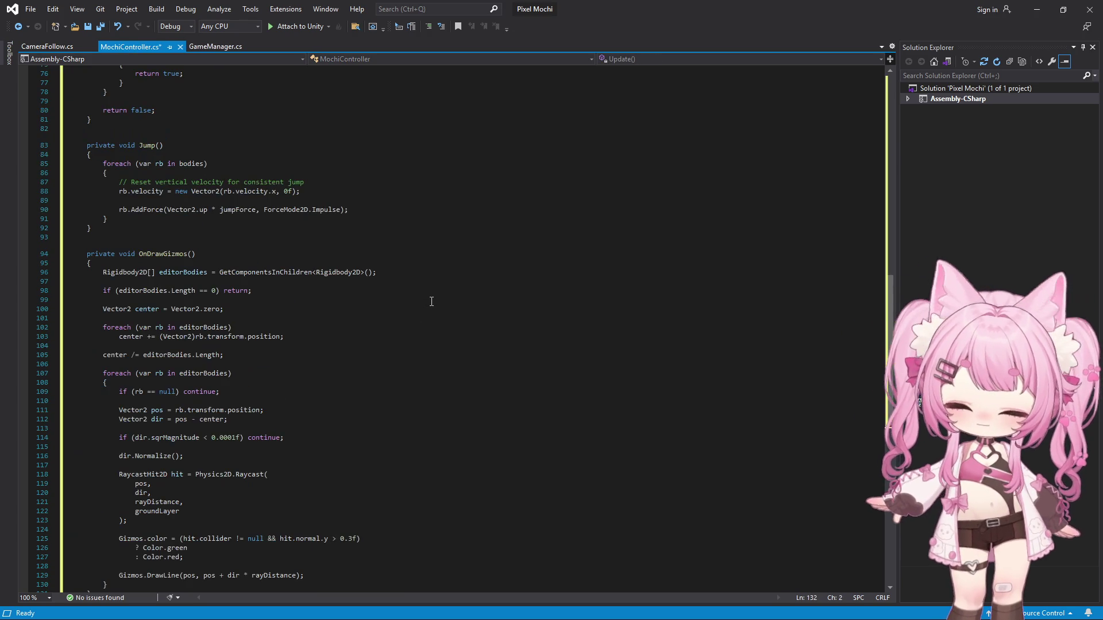
scroll(431, 303, "down", 6)
scroll(436, 306, "up", 8)
scroll(444, 294, "up", 7)
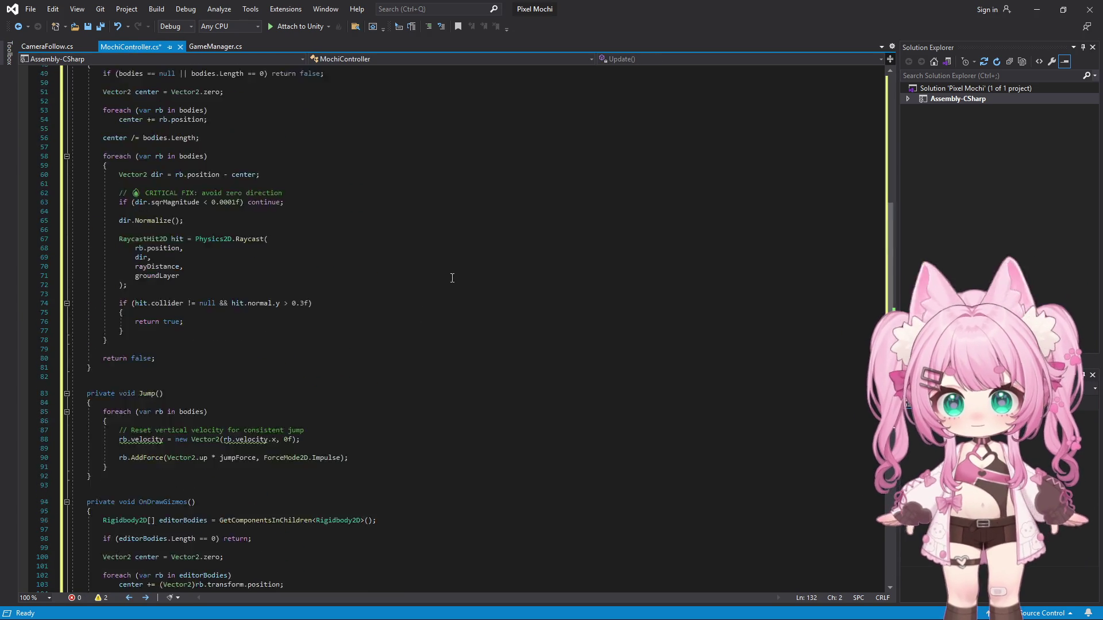
scroll(452, 278, "up", 5)
scroll(345, 216, "up", 3)
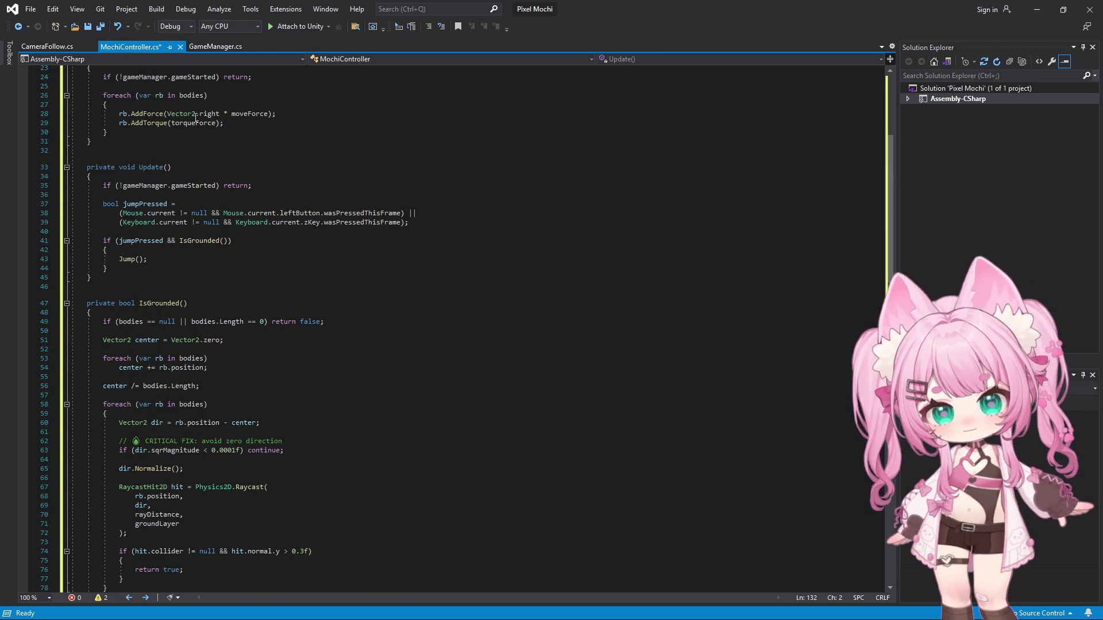
- Save MochiController keeping Unicode encoding and switch back to Unity
left_click(30, 9)
left_click(65, 147)
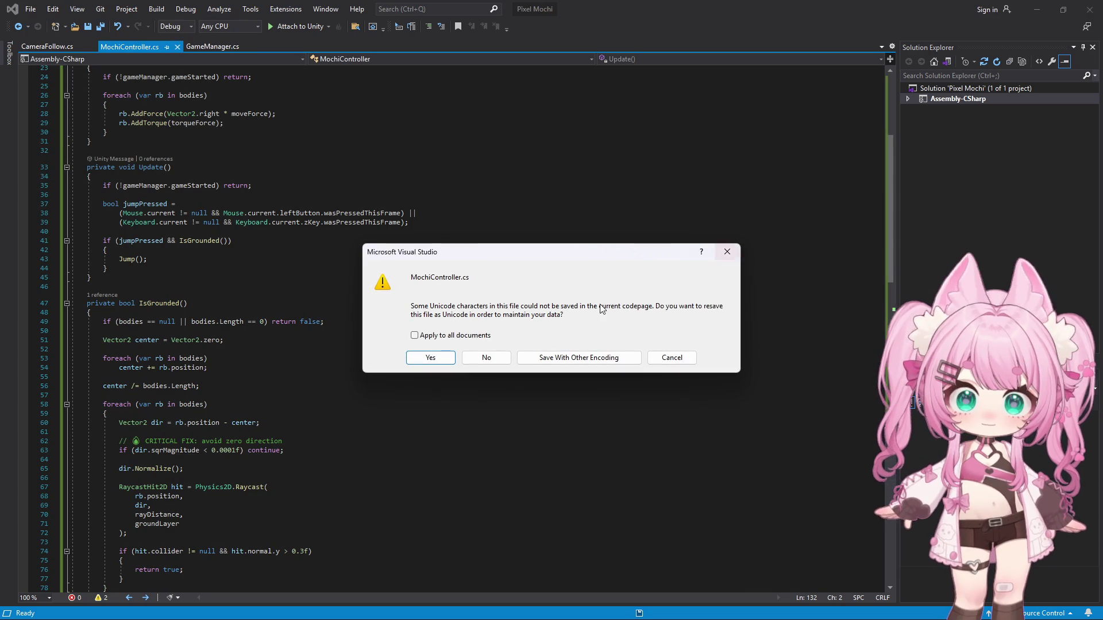
left_click(431, 358)
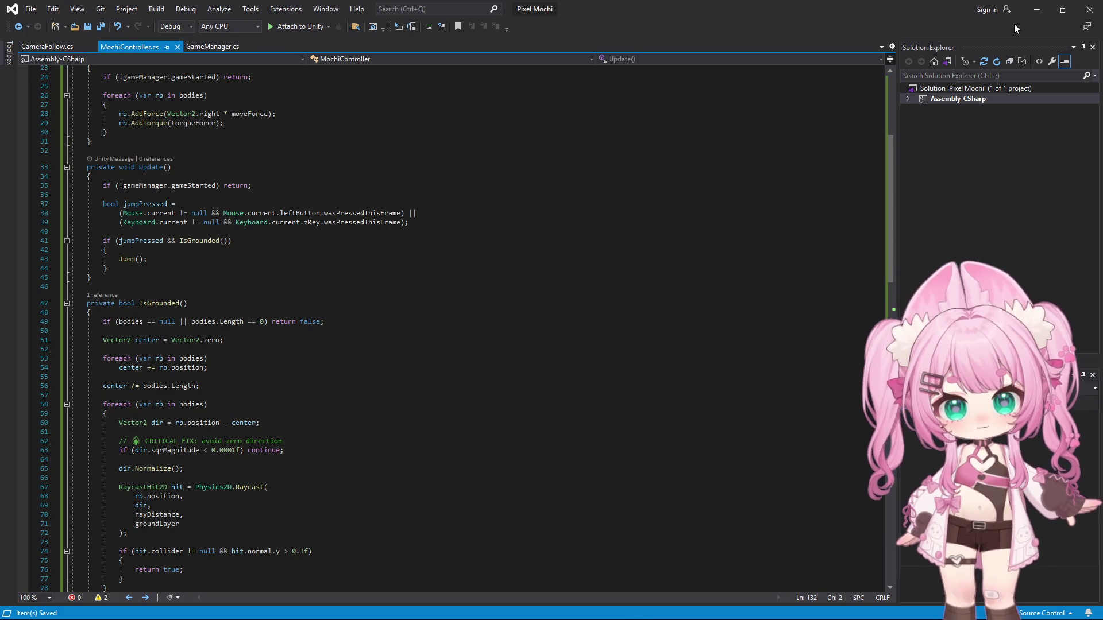
left_click(1034, 8)
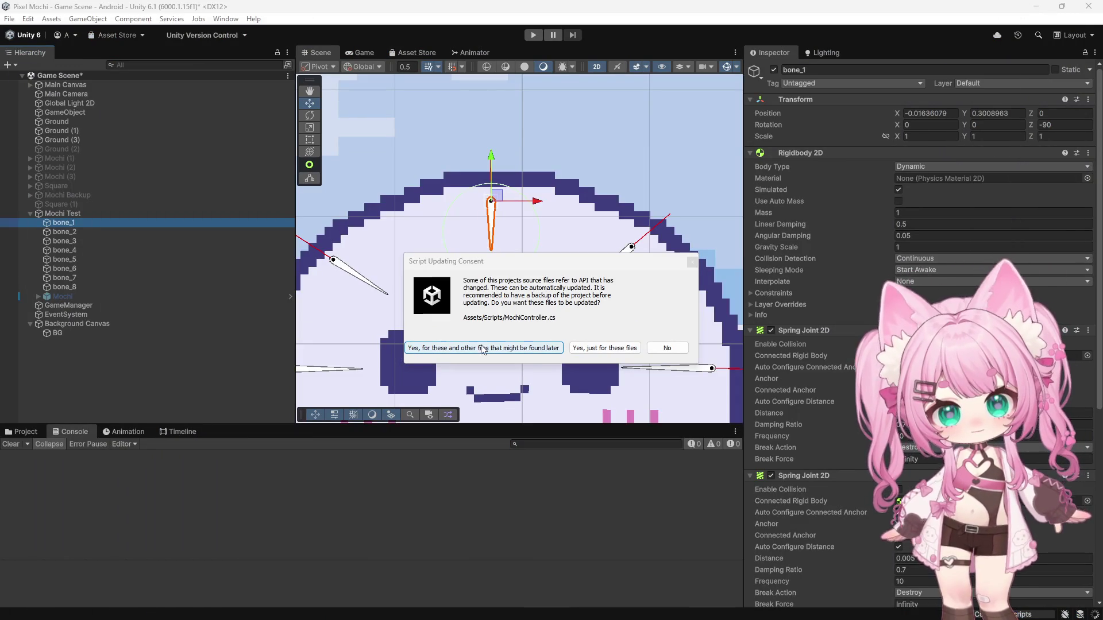
- Accept the API update, play past the Start screen, clear the console and stop the test
left_click(520, 350)
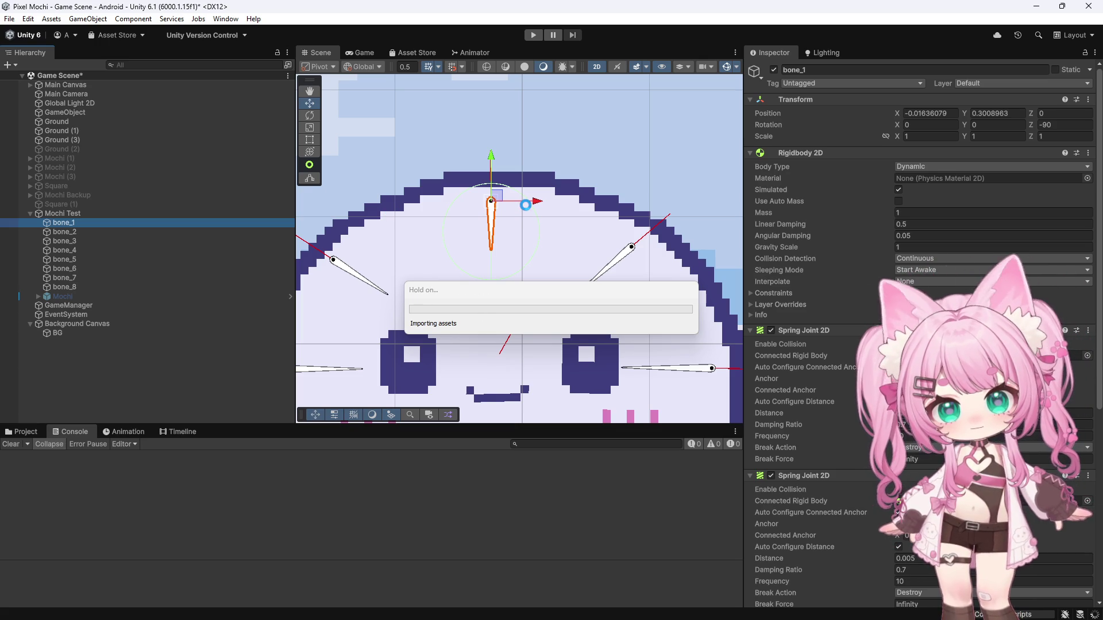
scroll(525, 134, "down", 2)
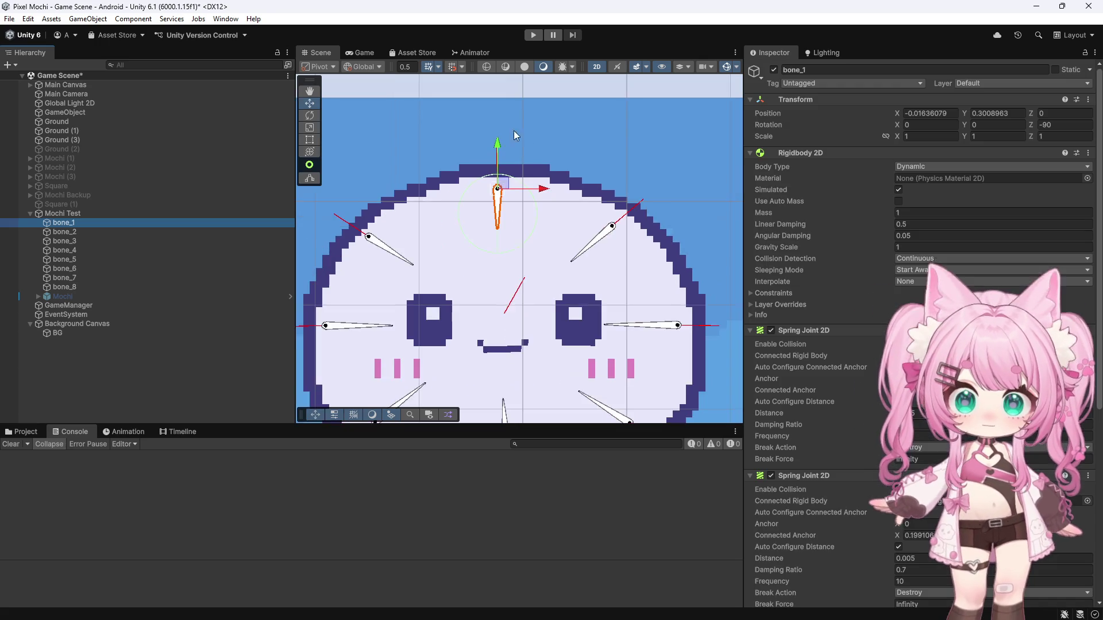
scroll(514, 130, "down", 2)
scroll(491, 111, "down", 2)
scroll(491, 110, "down", 1)
left_click(534, 35)
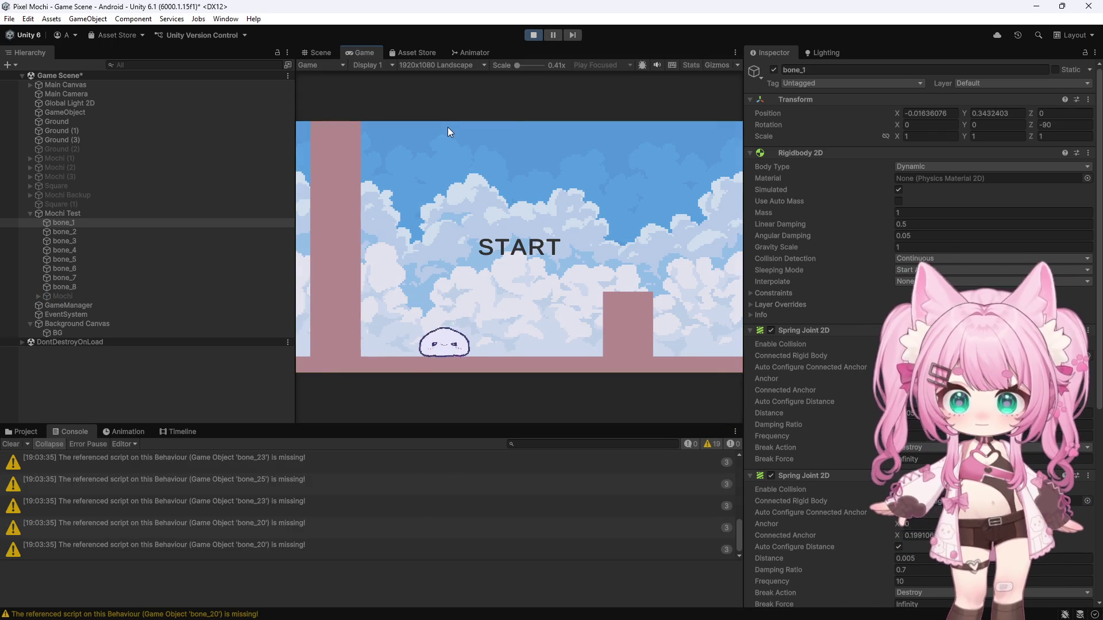
left_click(514, 249)
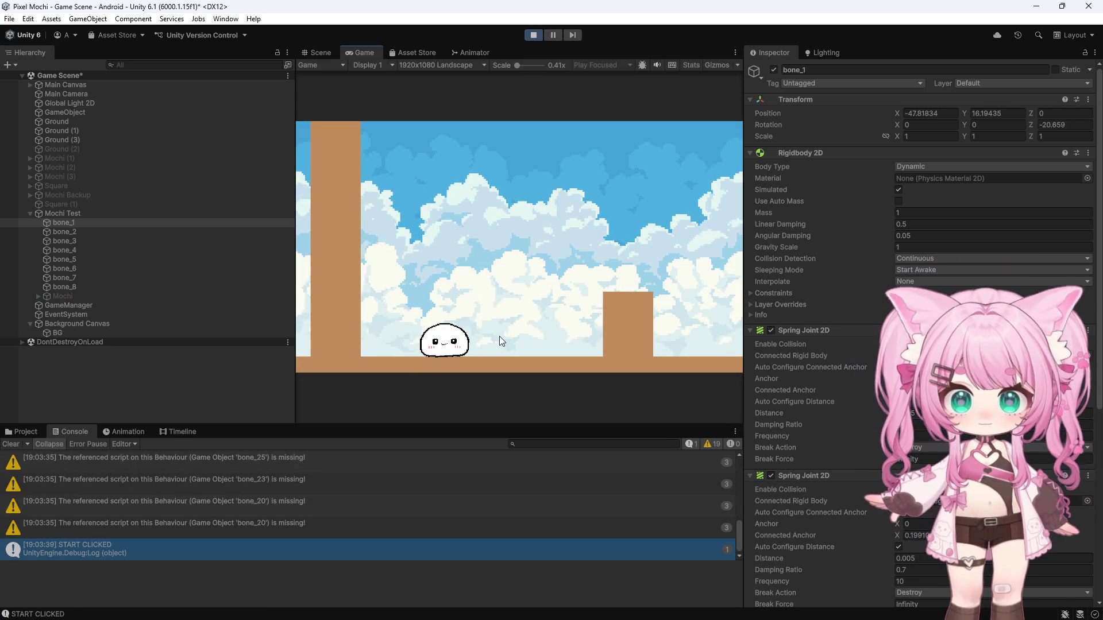
left_click(11, 444)
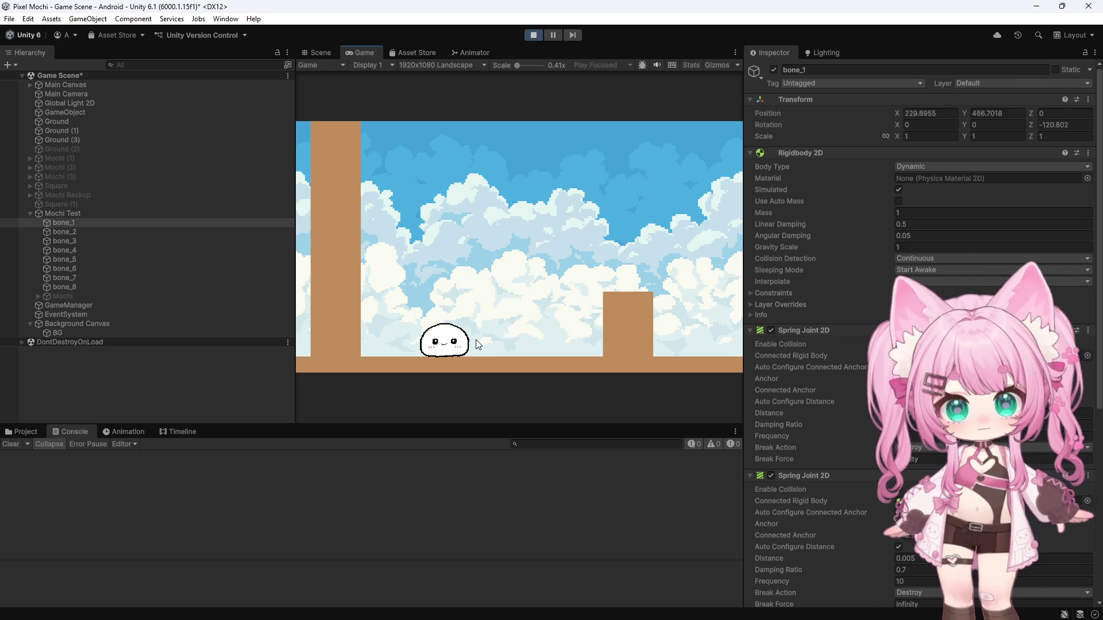
left_click(534, 35)
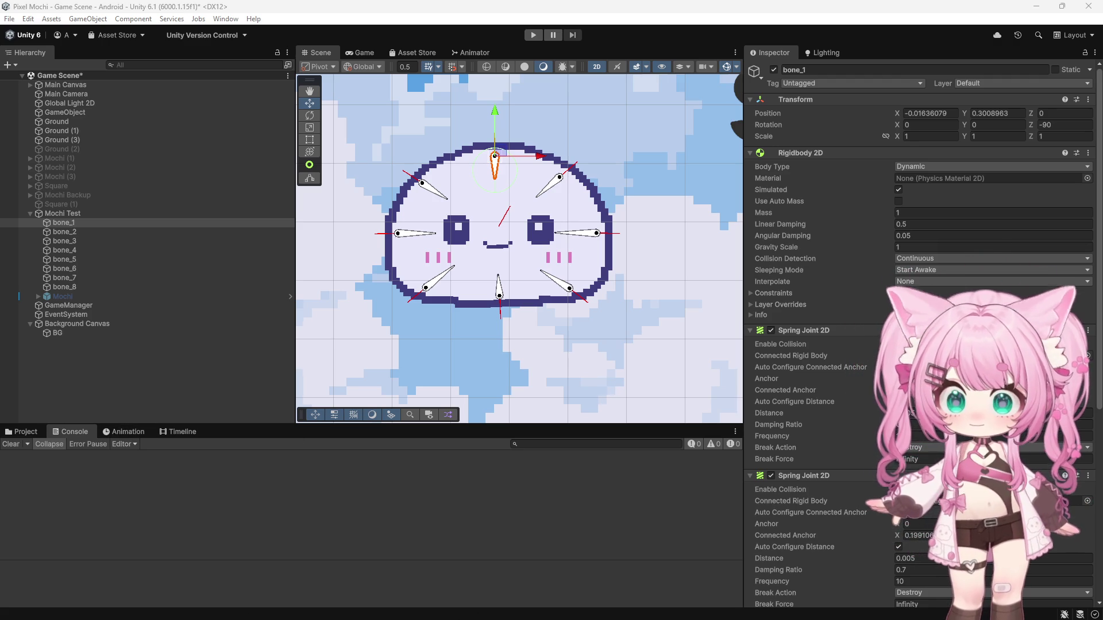
- Paste the lower-half-only IsGrounded and jump to the Jump method's definition
left_click(500, 607)
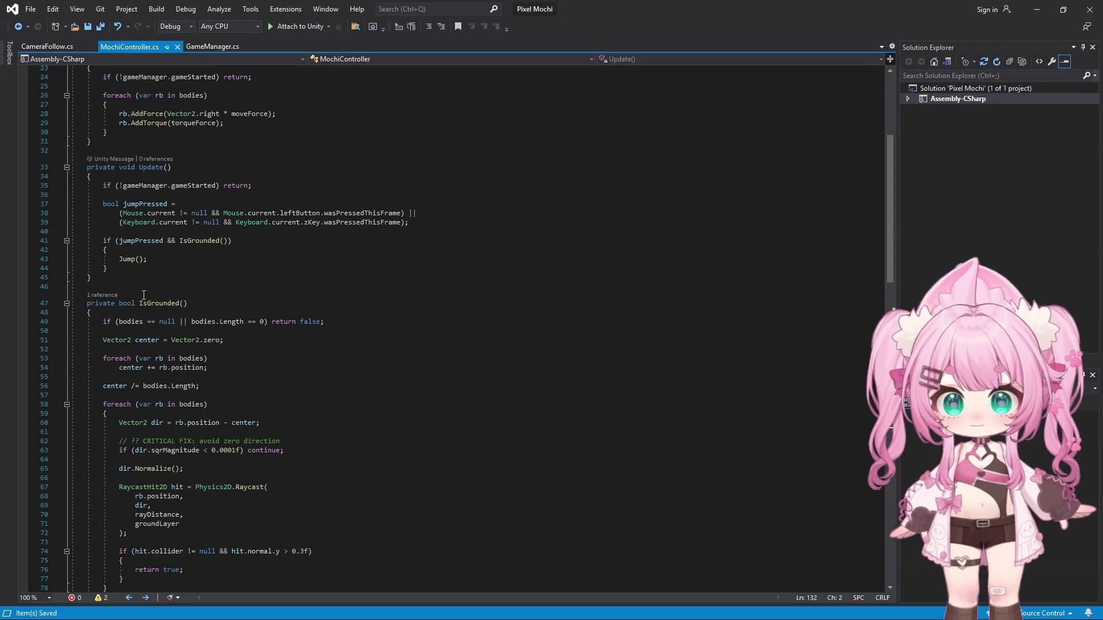
mouse_move(86, 304)
left_mouse_down()
mouse_move(220, 522)
mouse_move(209, 509)
left_mouse_up()
key("ctrl+v")
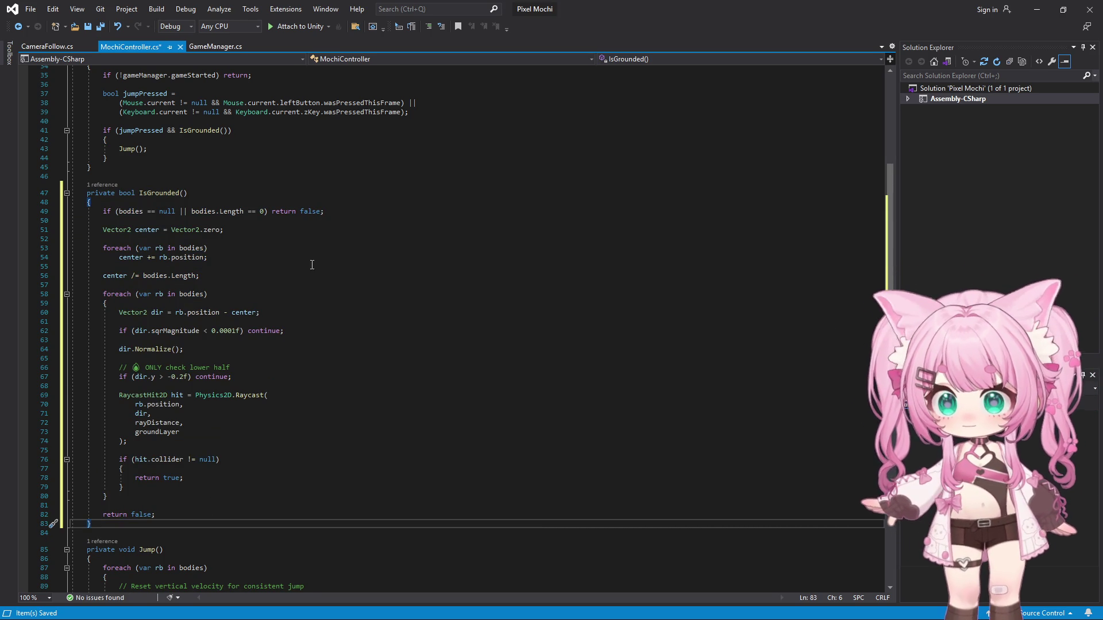
scroll(244, 226, "up", 2)
scroll(232, 227, "up", 2)
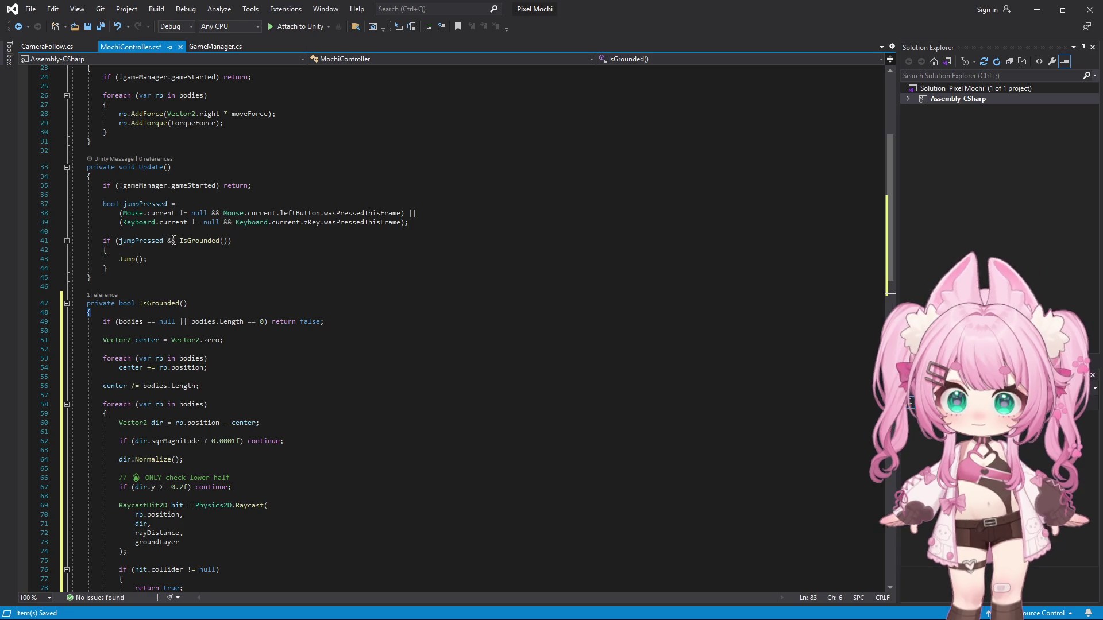
left_click(123, 259)
left_click(127, 258, "ctrl")
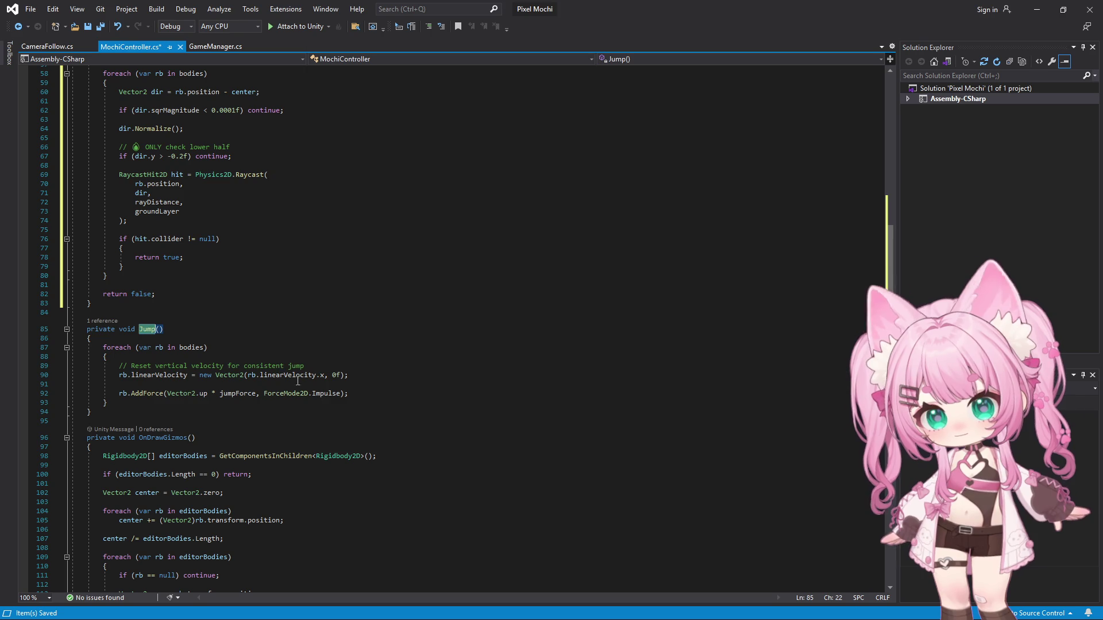
- Delete Jump's vertical velocity reset lines, save MochiController and return to Unity
mouse_move(352, 375)
left_mouse_down()
mouse_move(72, 349)
mouse_move(73, 365)
left_mouse_up()
key("BackSpace")
key("BackSpace")
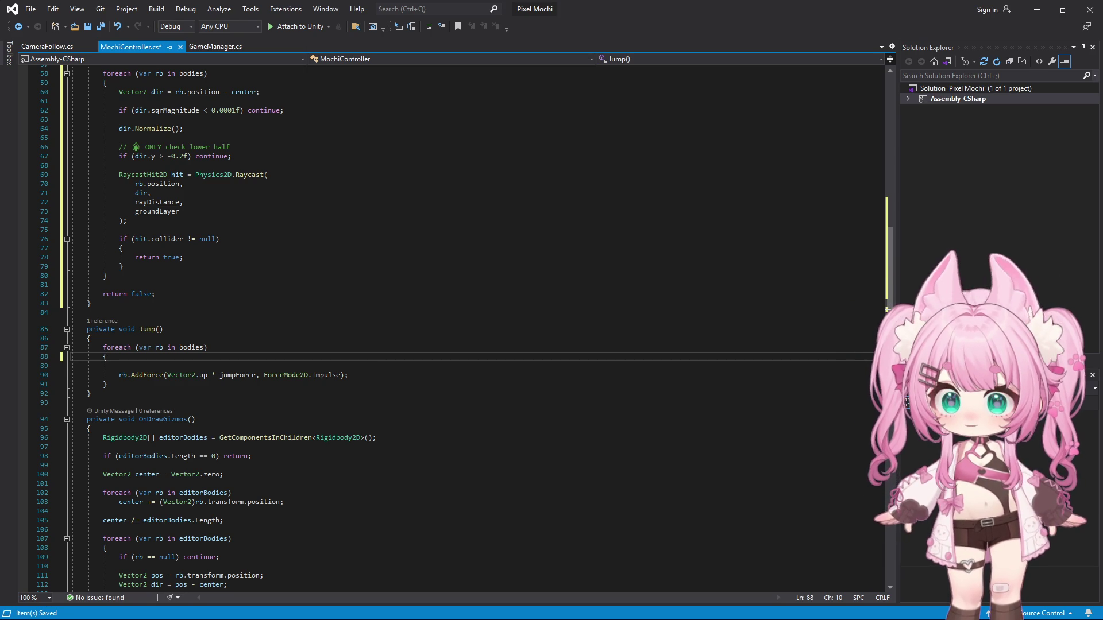
left_click(31, 8)
left_click(51, 143)
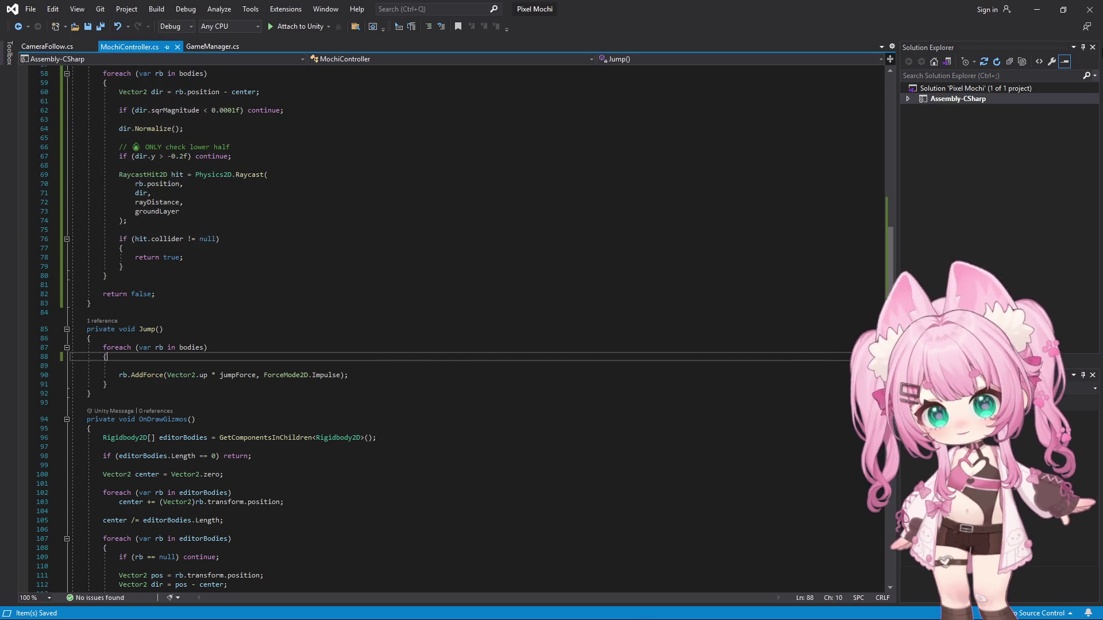
left_click(1037, 9)
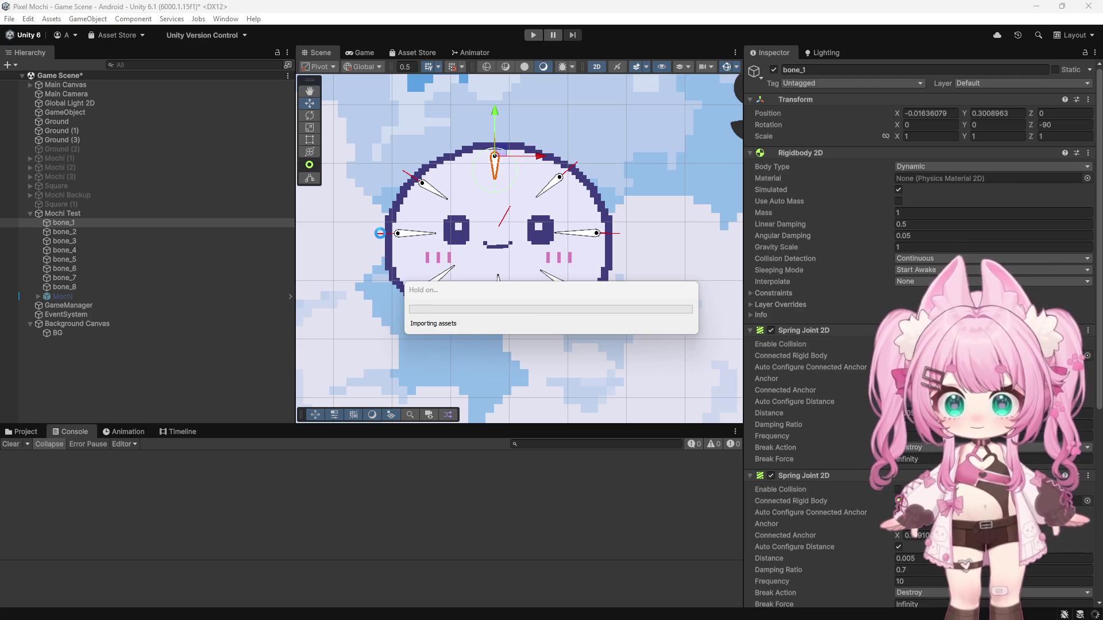
- Play past the Start screen, inspect Mochi Test and bone_6's physics, then stop the game
left_click(536, 34)
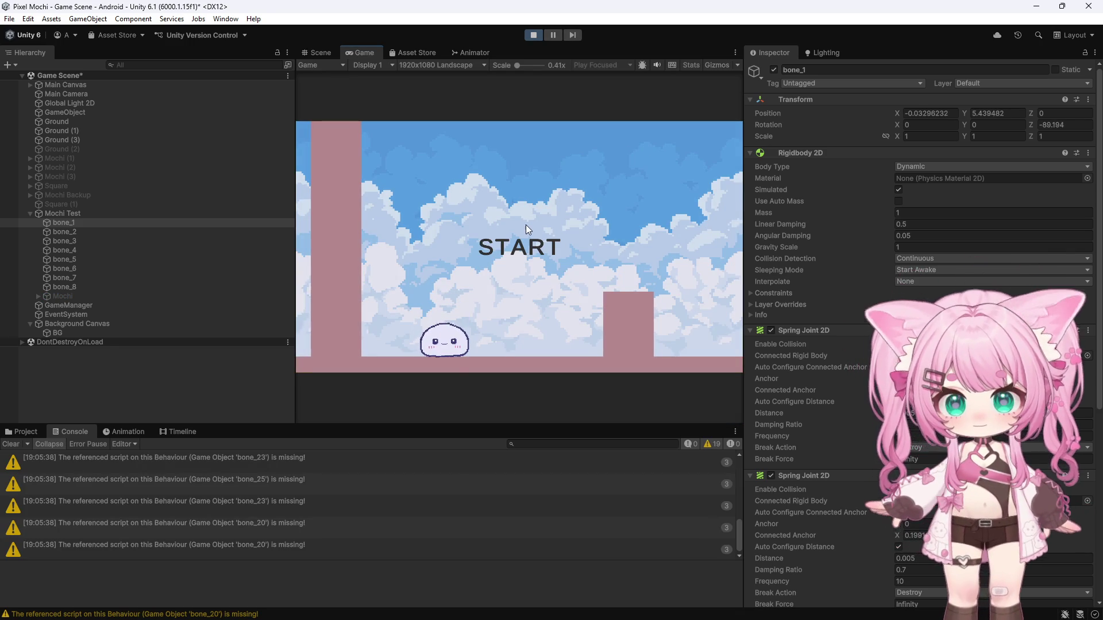
left_click(526, 225)
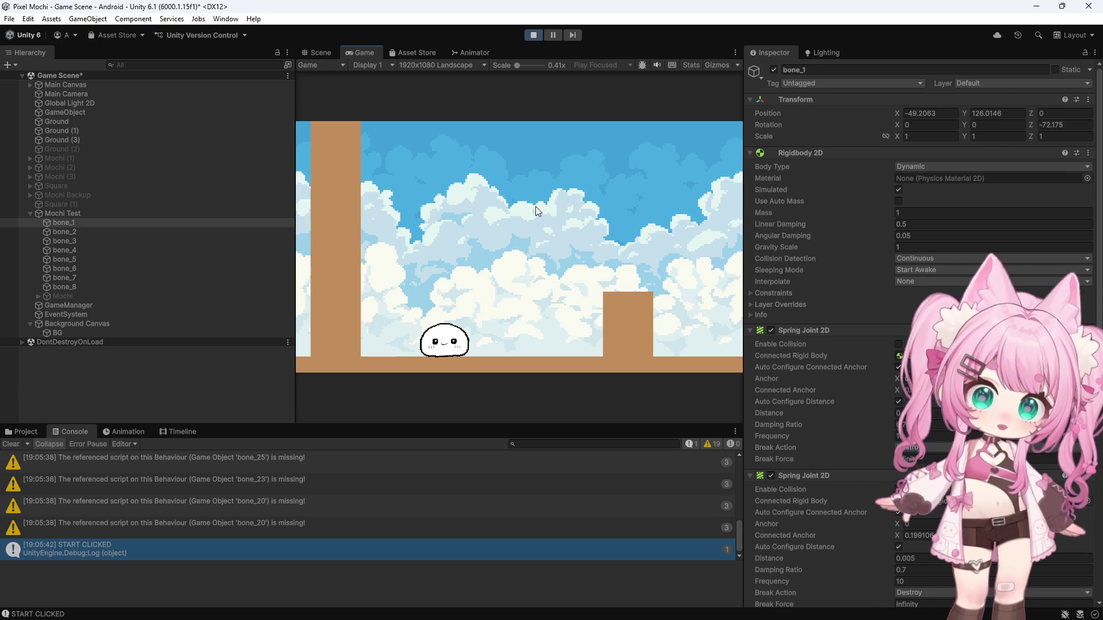
left_click(78, 211)
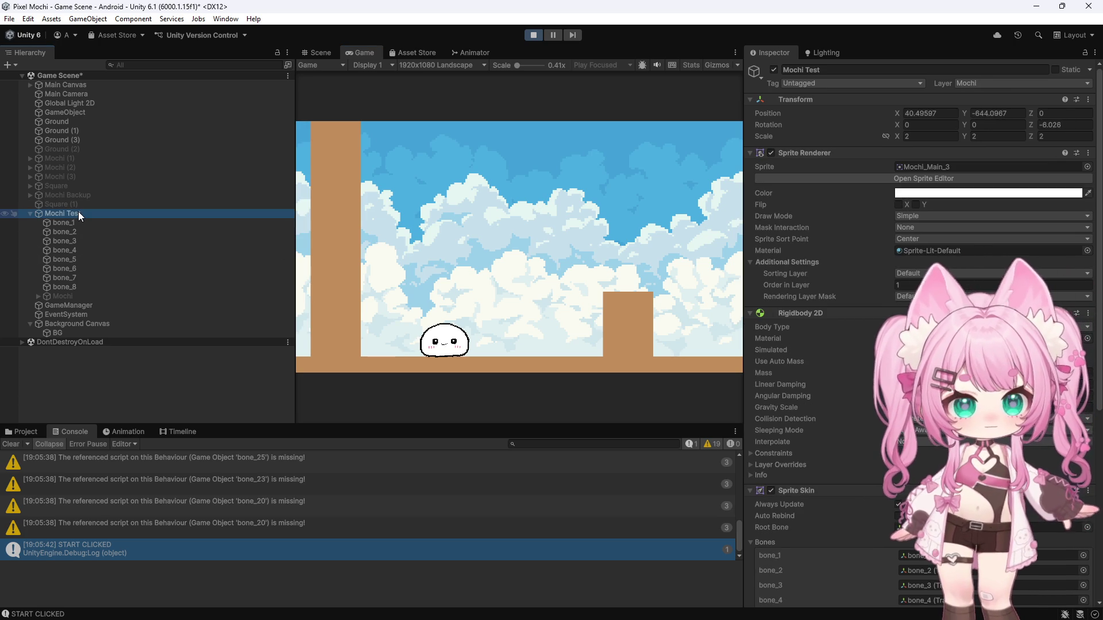
left_click(83, 240)
left_click(75, 265)
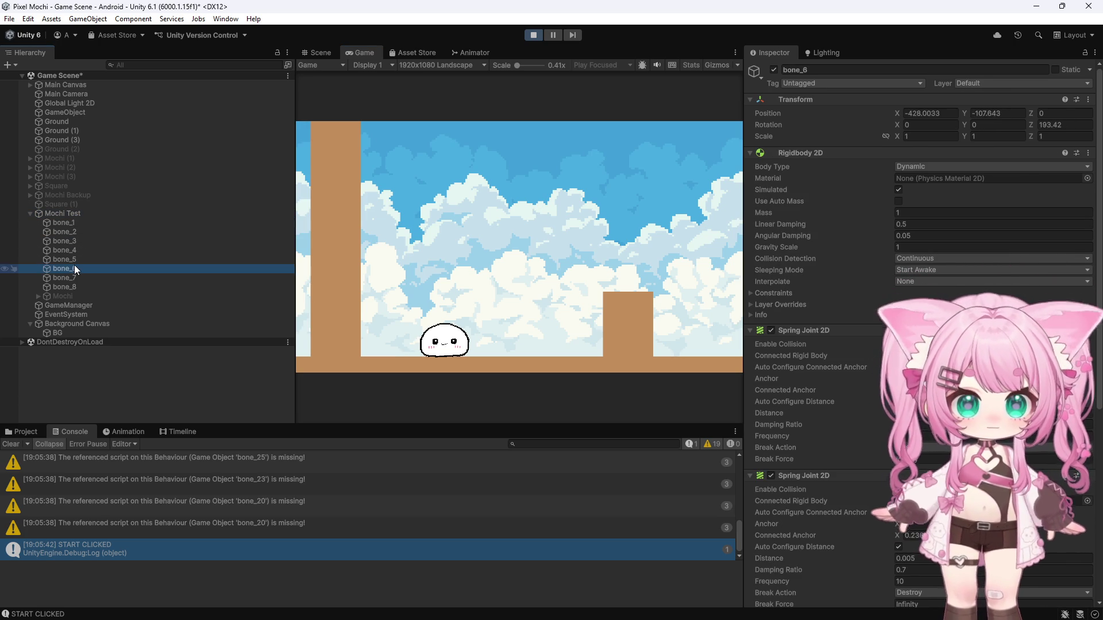
left_click(534, 35)
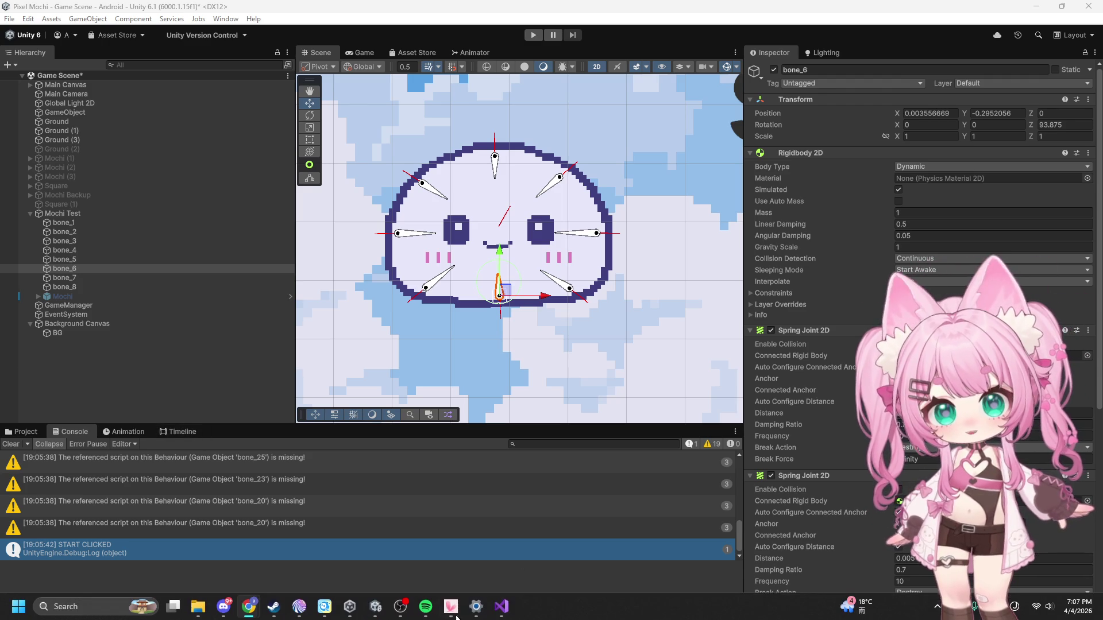
left_click(501, 606)
- Replace MochiController with the shorter rolling-only script, save all and Alt+Tab to Unity
left_click(447, 240)
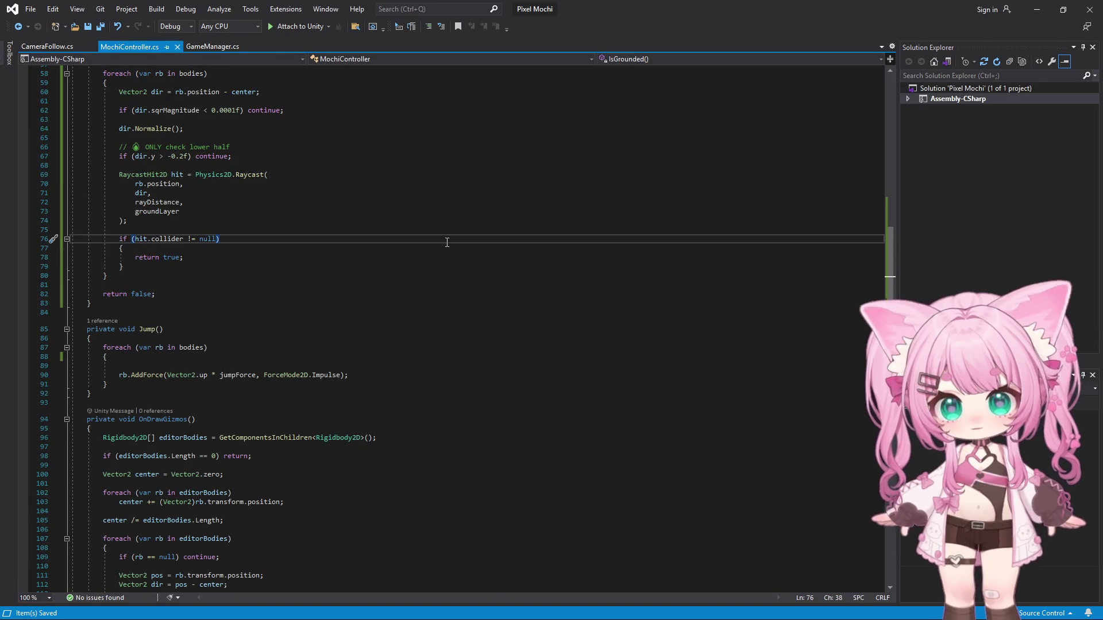
key("ctrl+a")
type("using UnityEngine;  public class MochiController : MonoBehaviour {     private Rigidbody2D[] bodies;      public float torqueForce = -0.5f;     public float moveForce = 1f;      public GameManager gameManager;      private void Start()     {         bodies = GetComponentsInChildren<Rigidbody2D>();     }      private void FixedUpdate()     {         if (!gameManager.gameStarted) return;          foreach (var rb in bodies)         {             rb.AddForce(Vector2.right * moveForce);             rb.AddTorque(torqueForce);         }     } }")
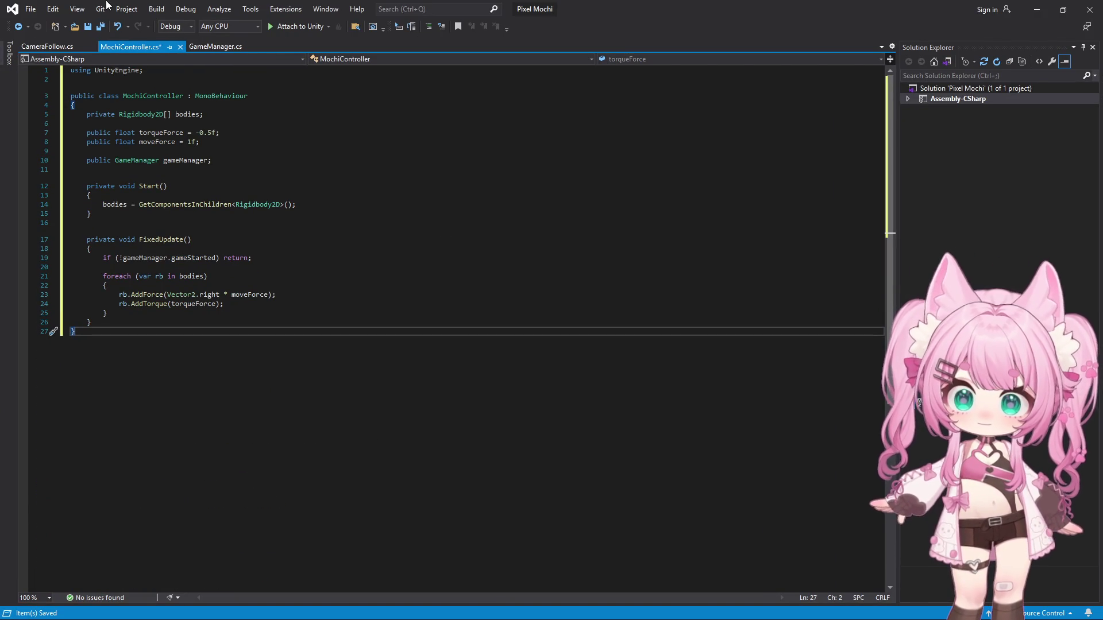
left_click(30, 9)
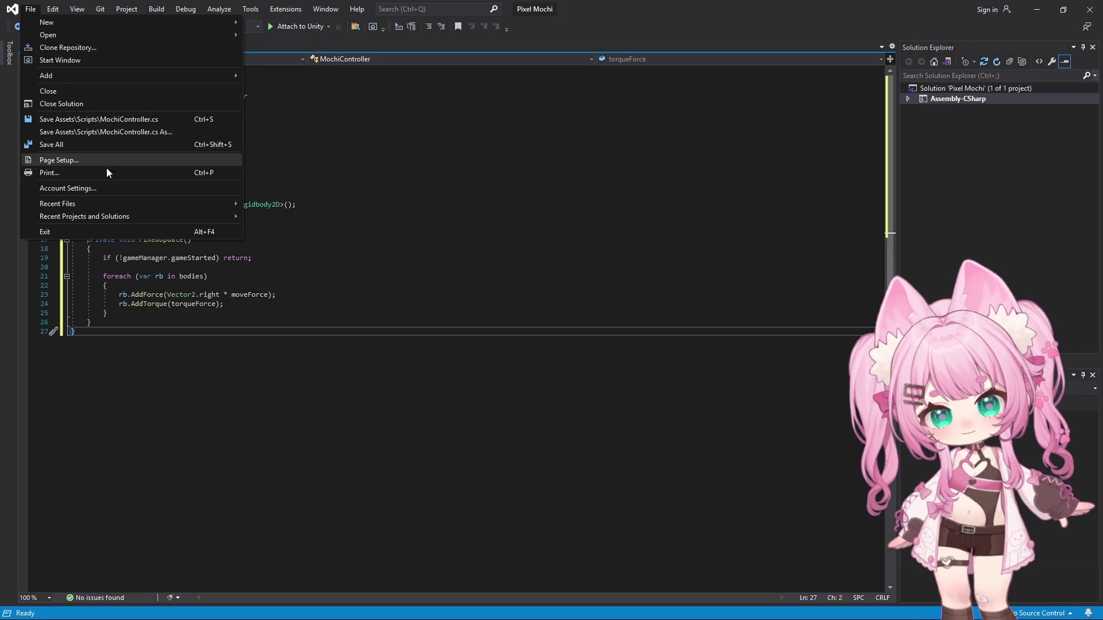
left_click(86, 144)
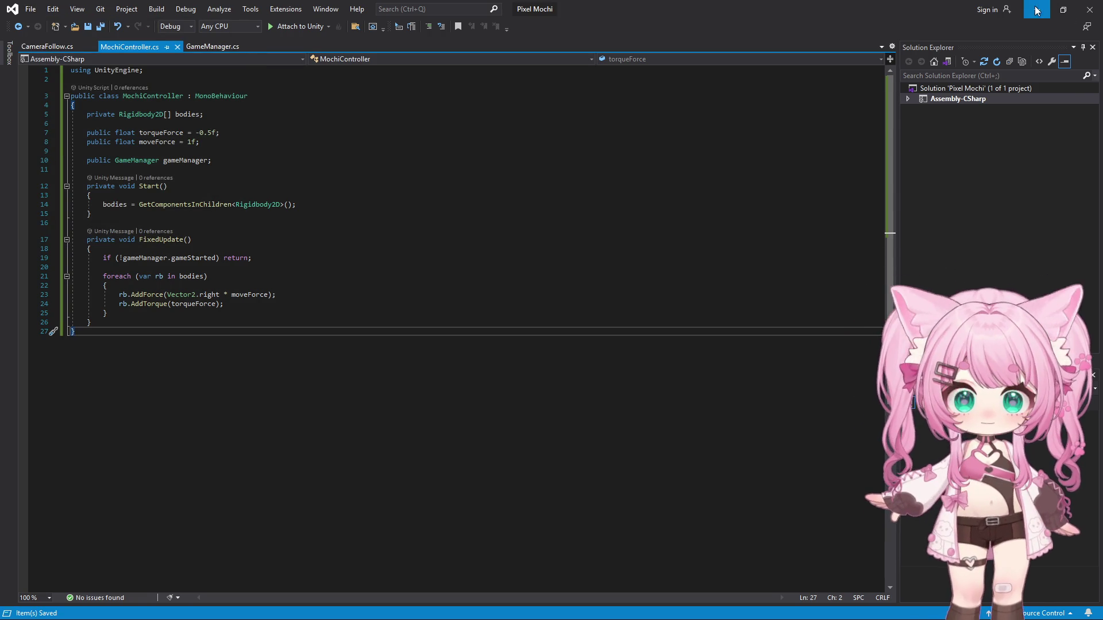
key("alt+Tab")
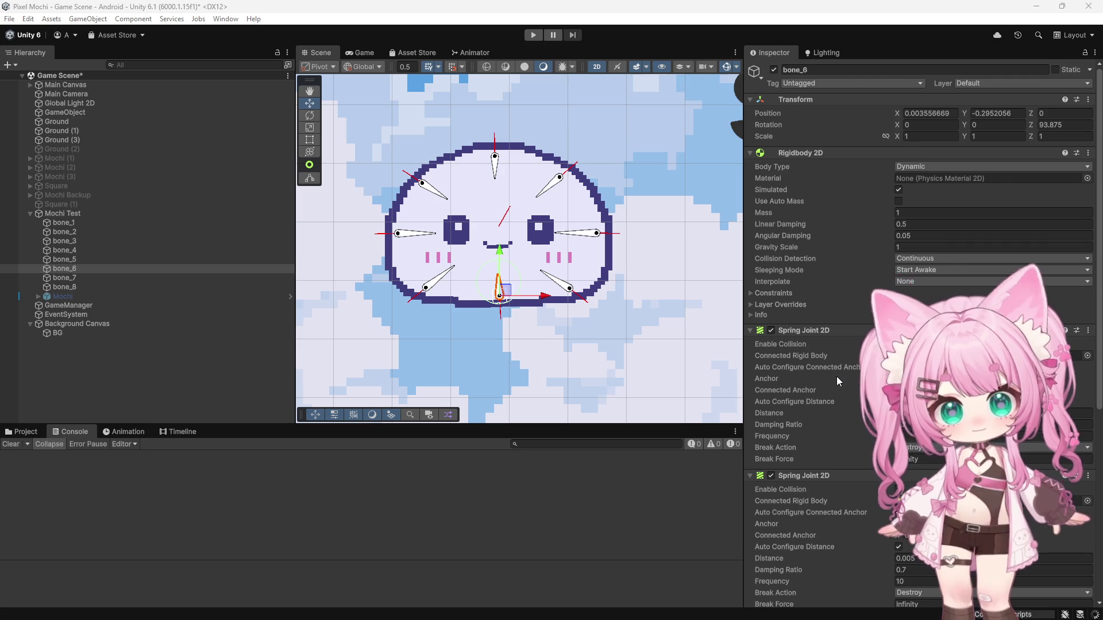
scroll(849, 329, "down", 2)
scroll(850, 324, "down", 4)
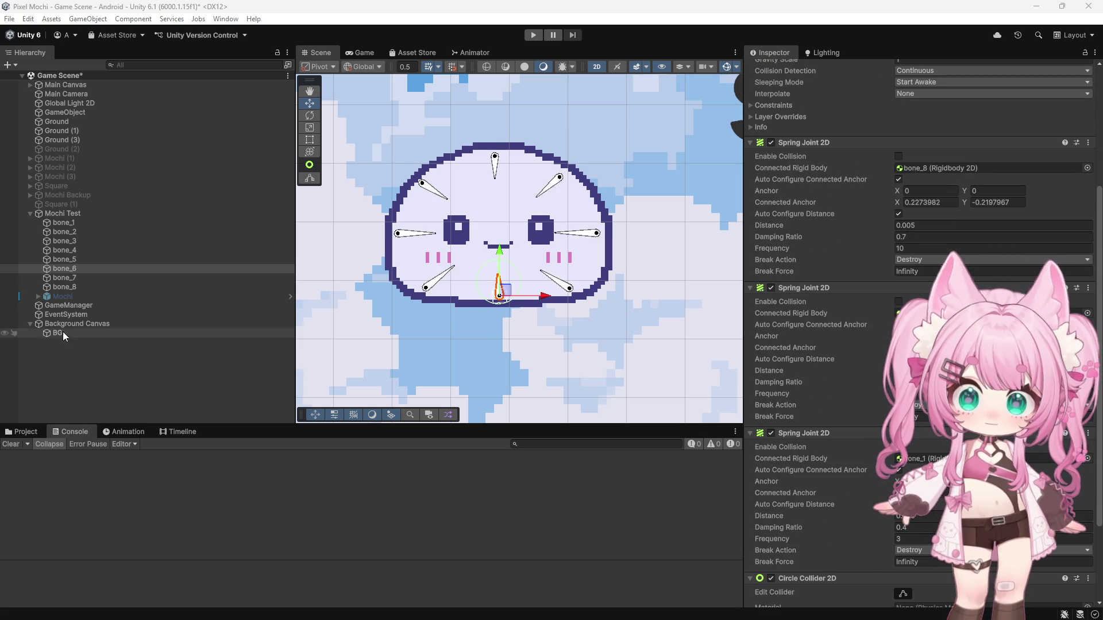
- Play the rolling-only build past Start and inspect GameManager and Mochi Test while the mochi stays put
left_click(65, 214)
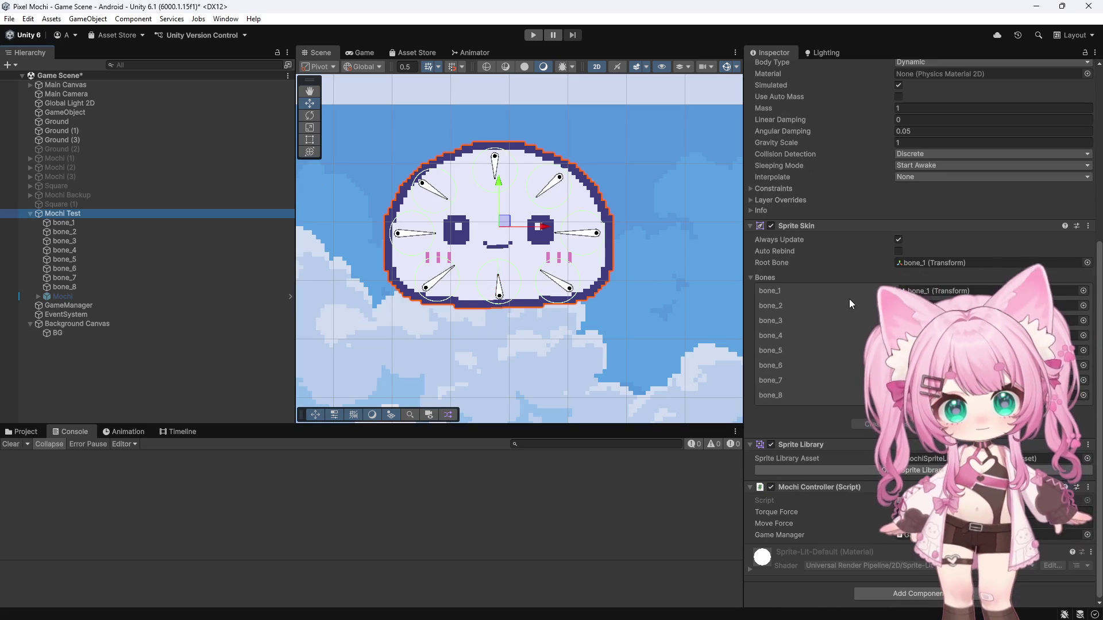
left_click(534, 35)
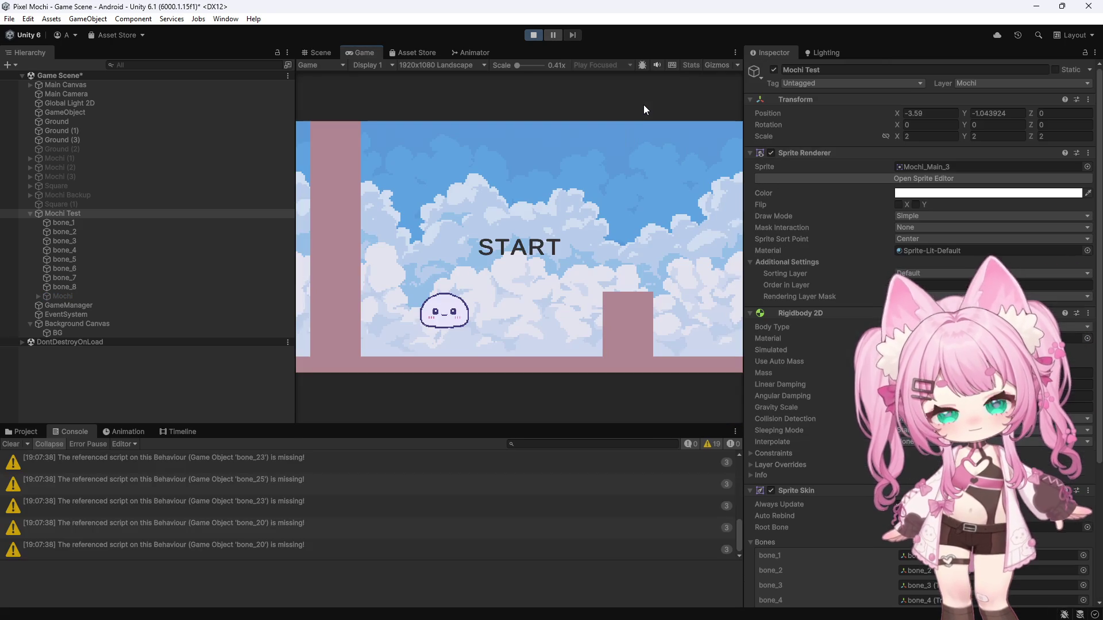
left_click(508, 237)
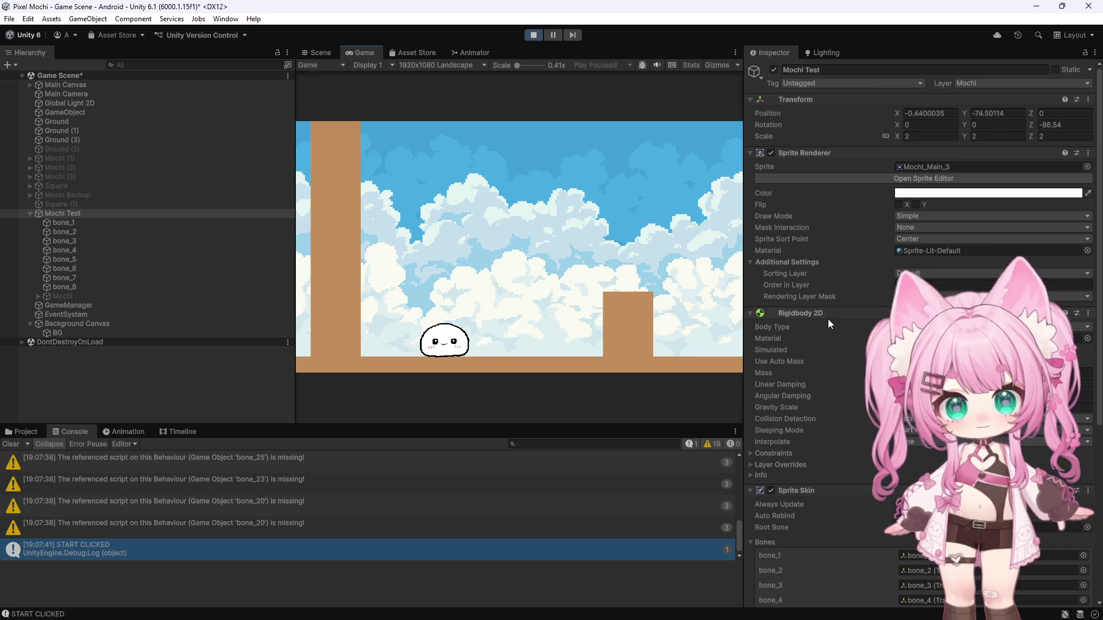
scroll(827, 317, "down", 3)
scroll(827, 319, "down", 3)
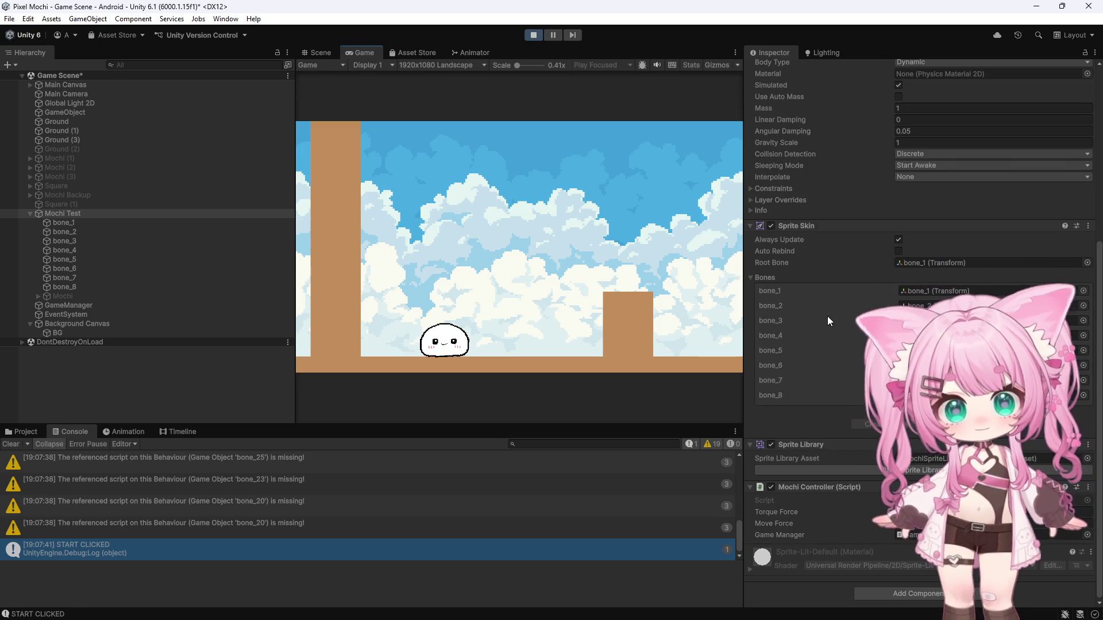
mouse_move(65, 112)
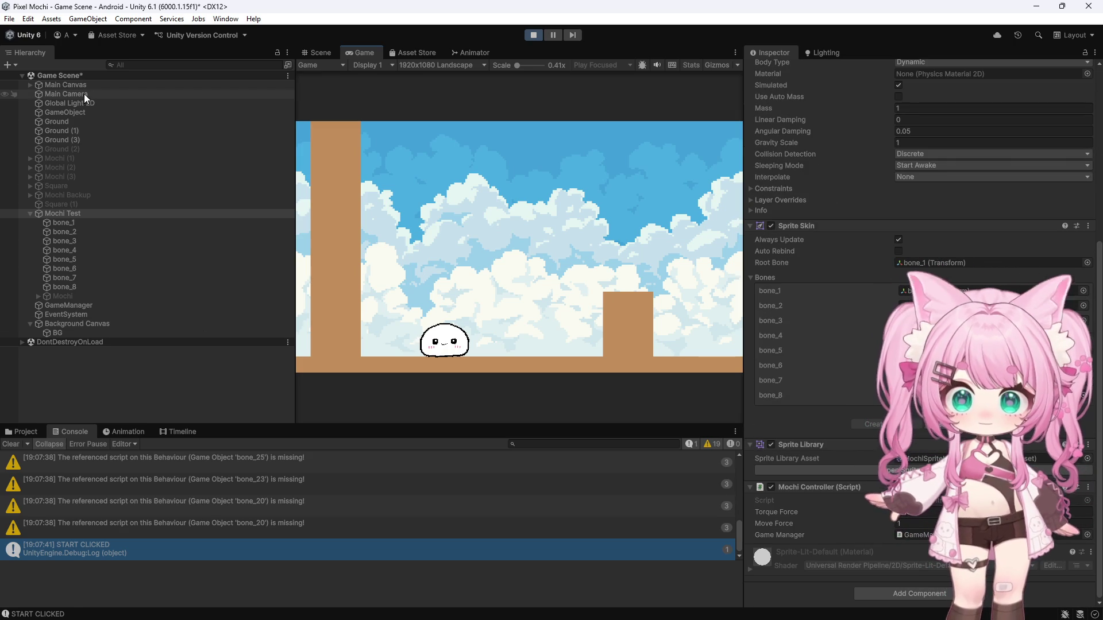
left_click(77, 306)
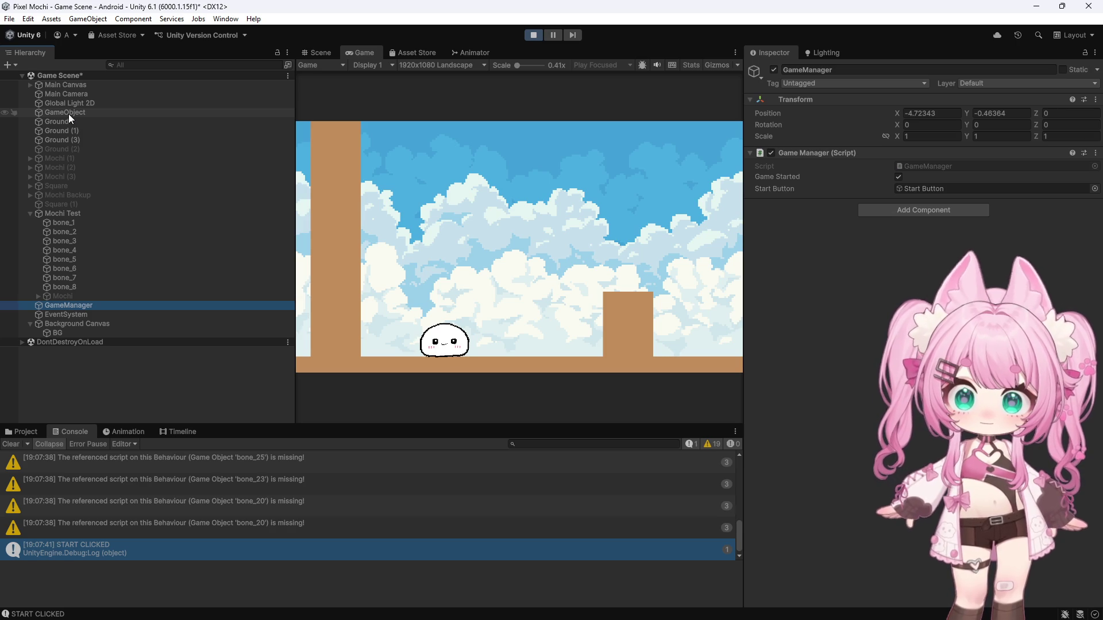
left_click(76, 213)
scroll(812, 385, "down", 2)
scroll(811, 380, "down", 3)
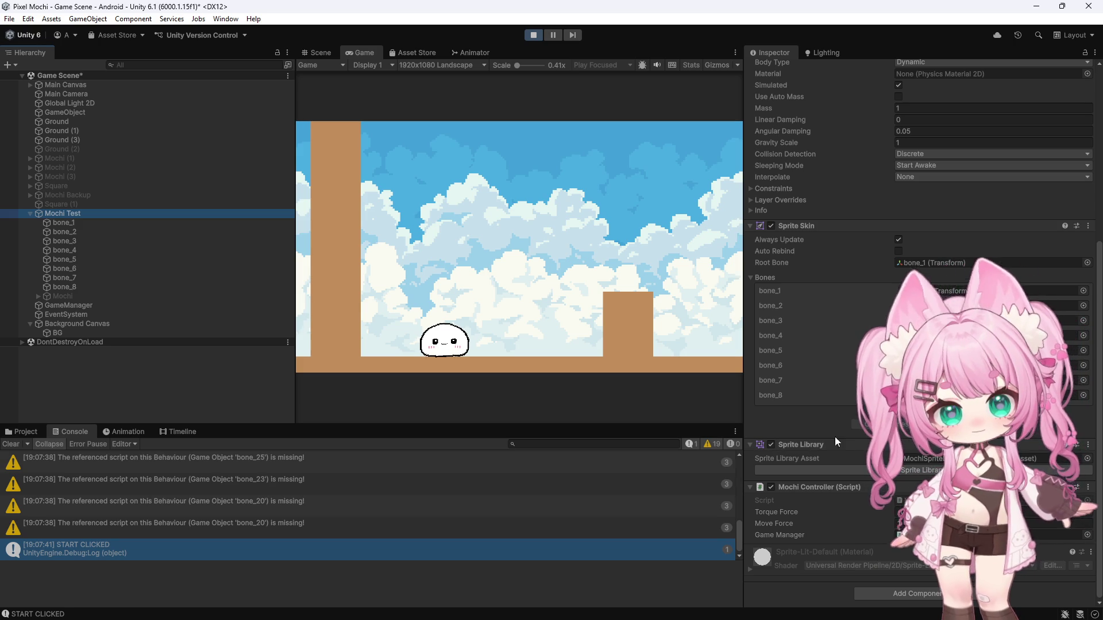
scroll(840, 388, "up", 5)
scroll(851, 298, "up", 1)
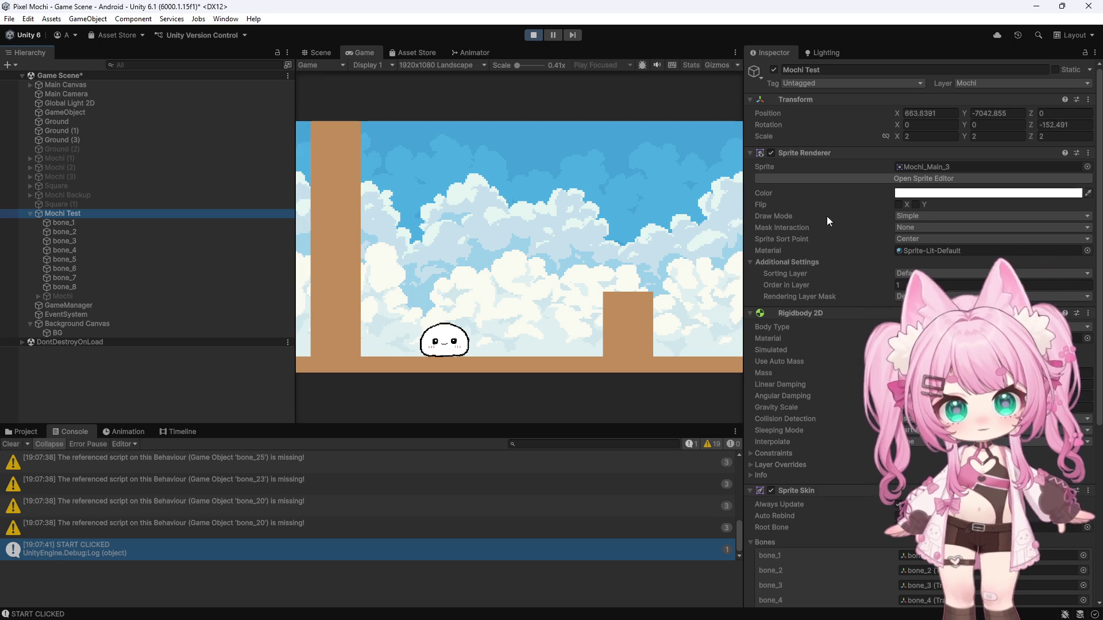
- Inspect bone_1 and bone_6's physics and springs, stop the game and switch to Visual Studio
left_click(77, 220)
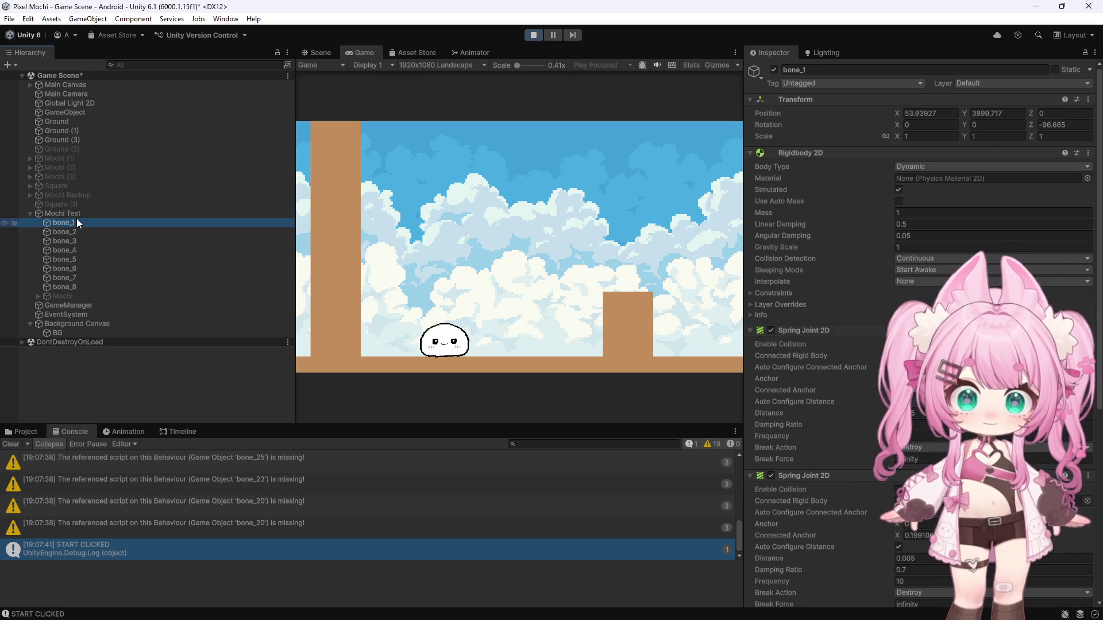
left_click(74, 268)
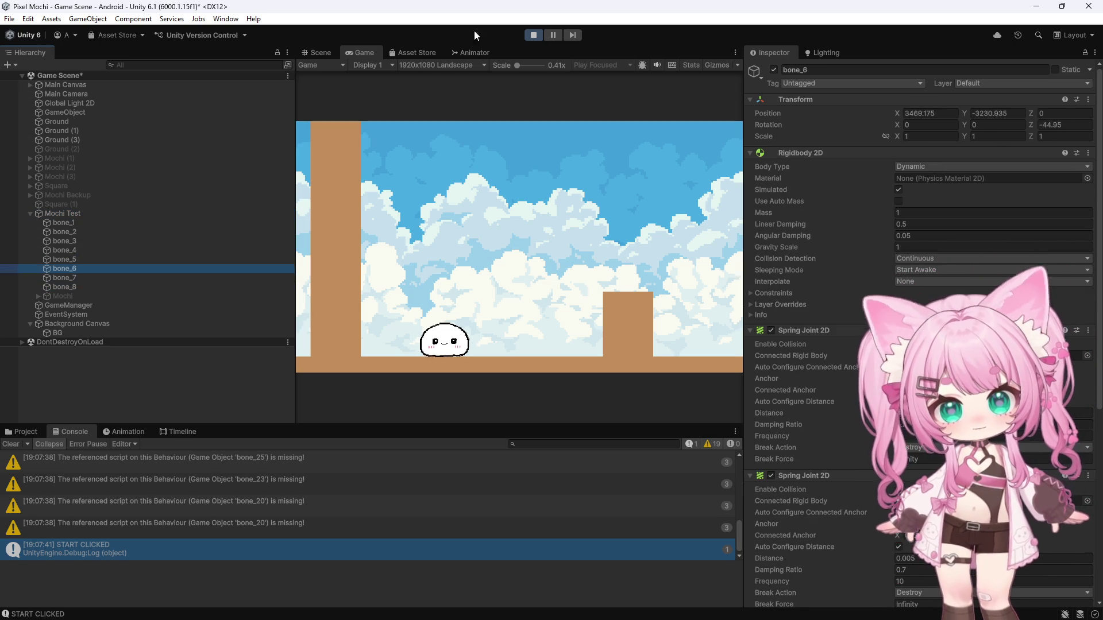
left_click(533, 35)
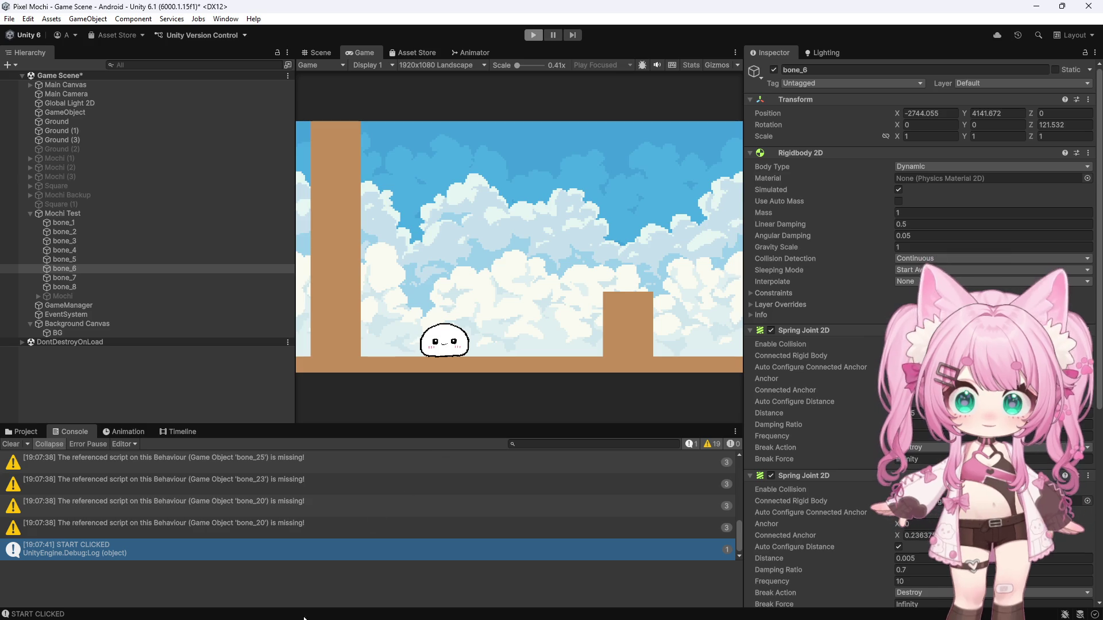
left_click(556, 608)
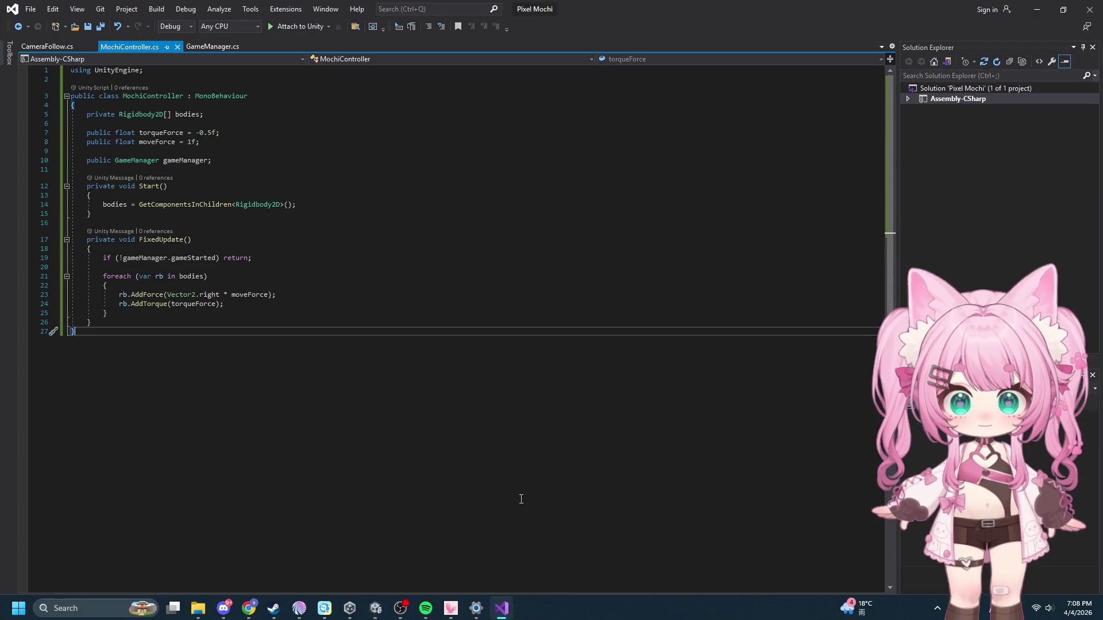
- Save all scripts, glance over CameraFollow and GameManager, then return to Unity
left_click(31, 9)
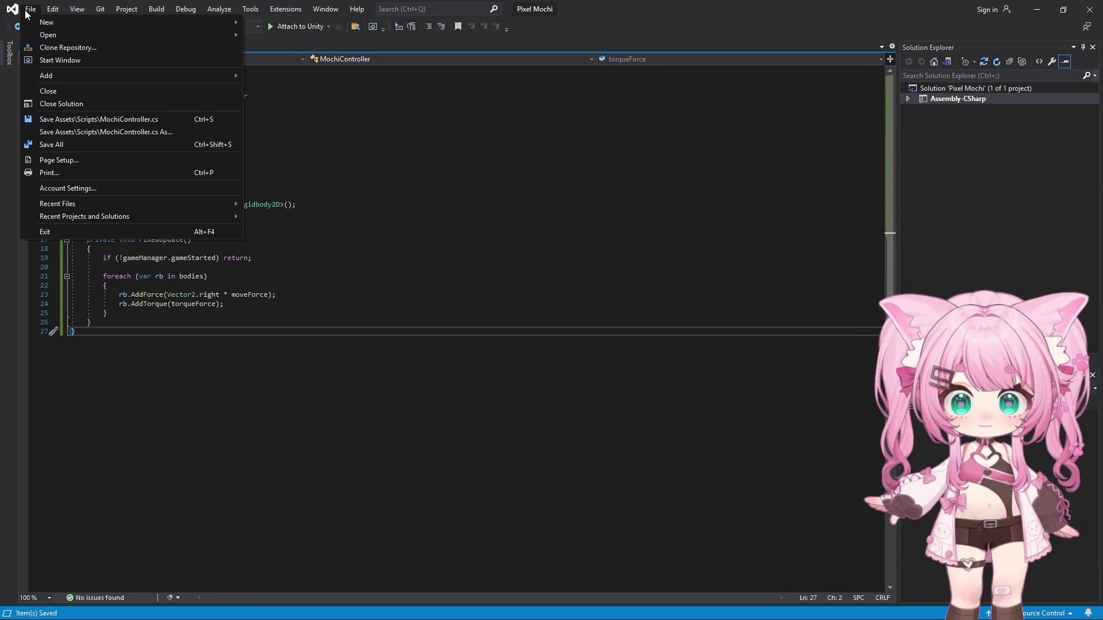
left_click(69, 144)
left_click(46, 46)
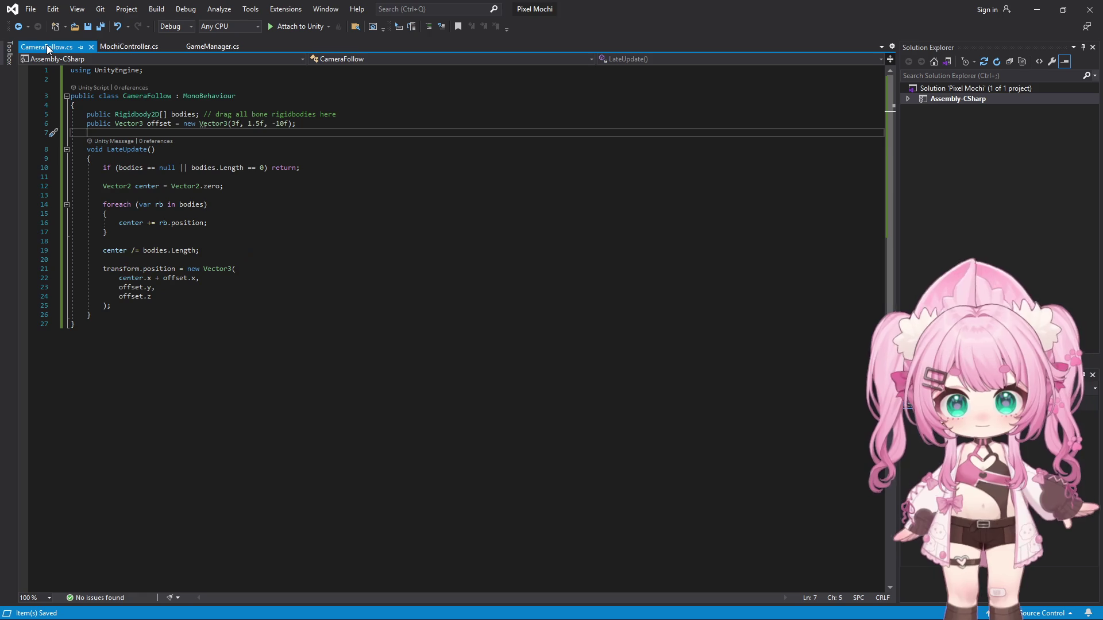
left_click(212, 45)
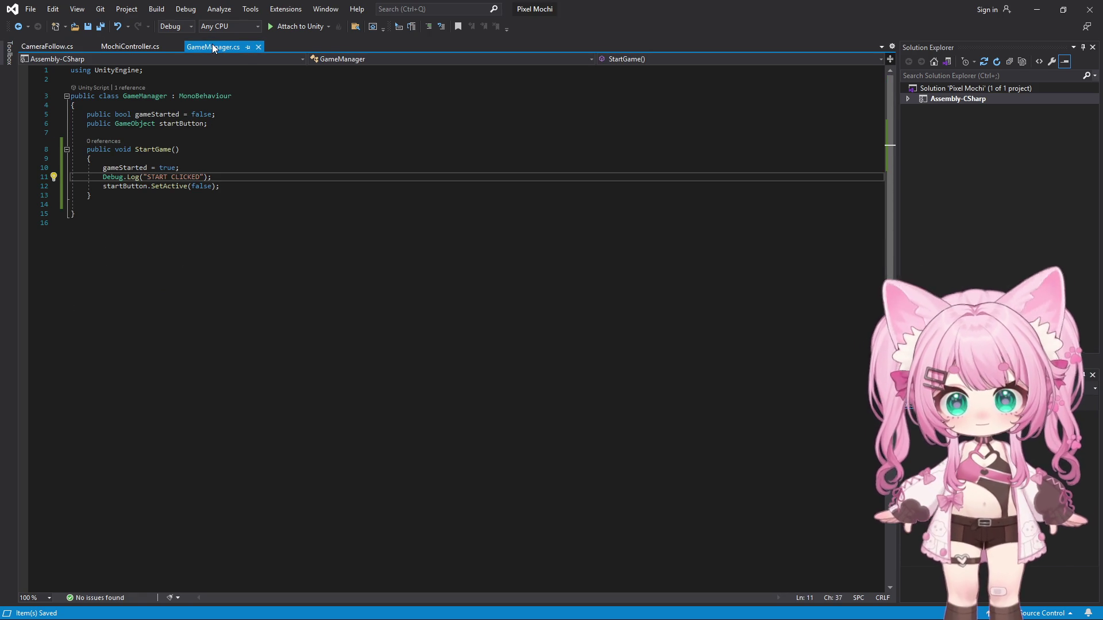
left_click(1037, 9)
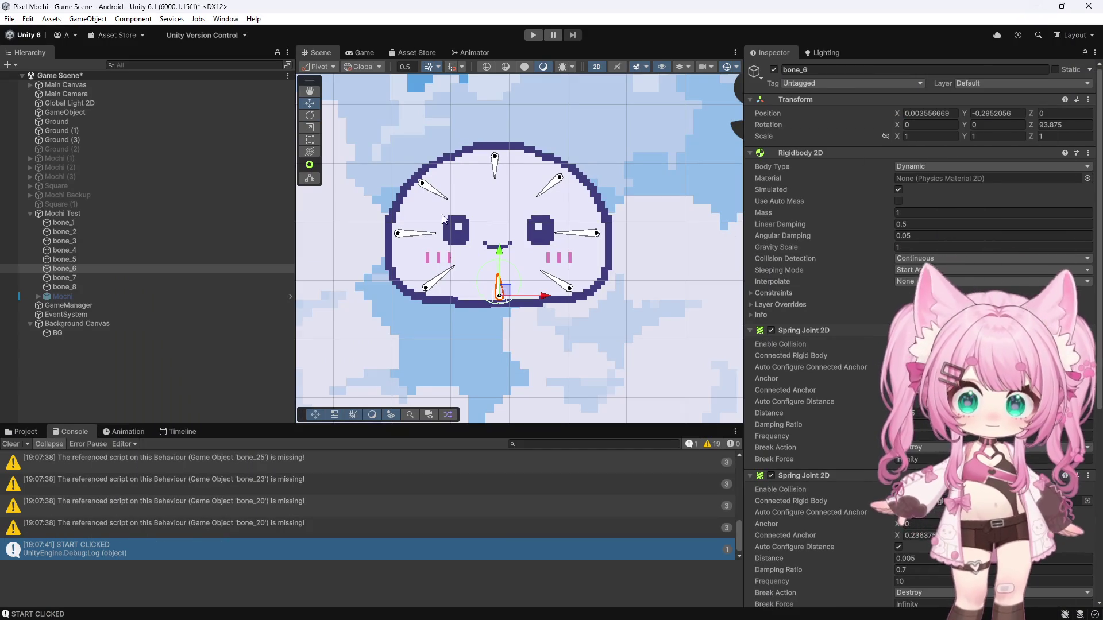
- Play again past Start with the mochi still not rolling, stop, and select Mochi Test's components
left_click(533, 35)
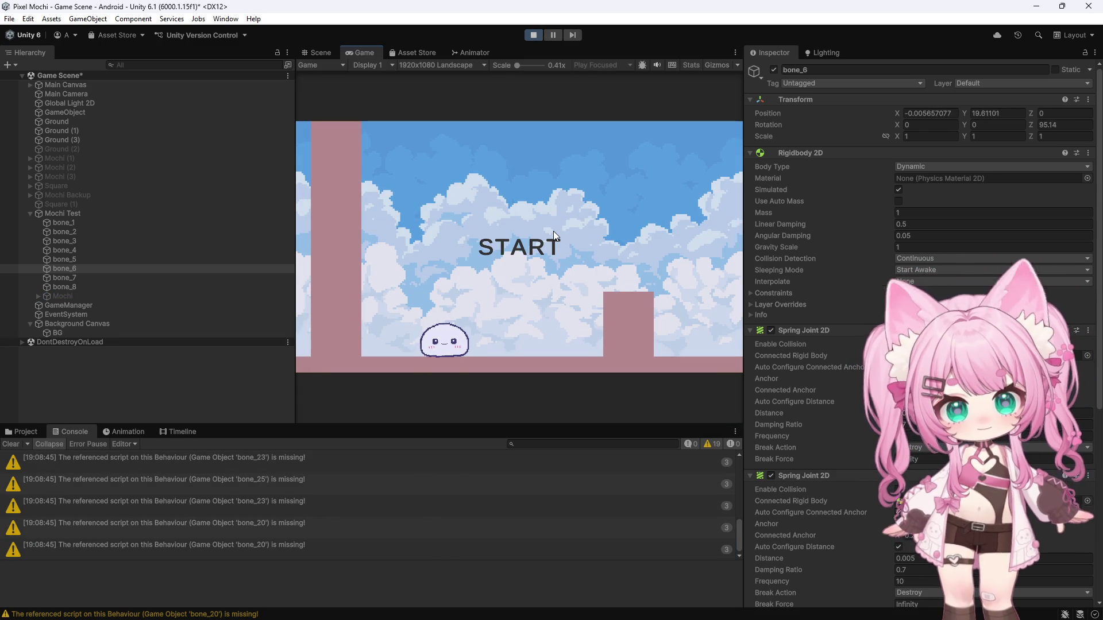
left_click(553, 231)
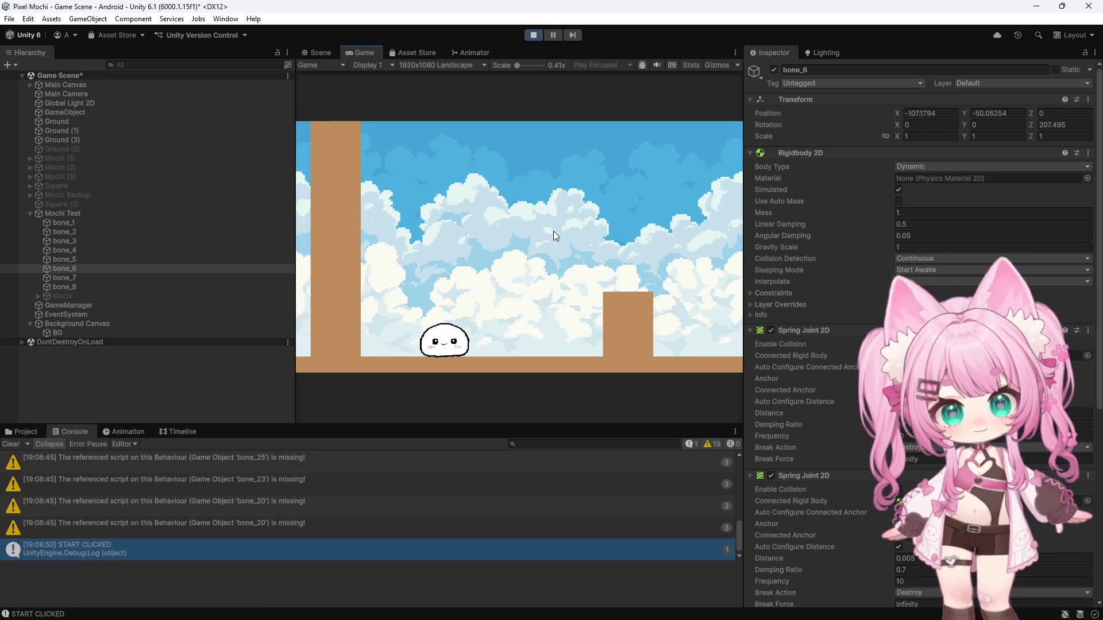
scroll(821, 289, "down", 5)
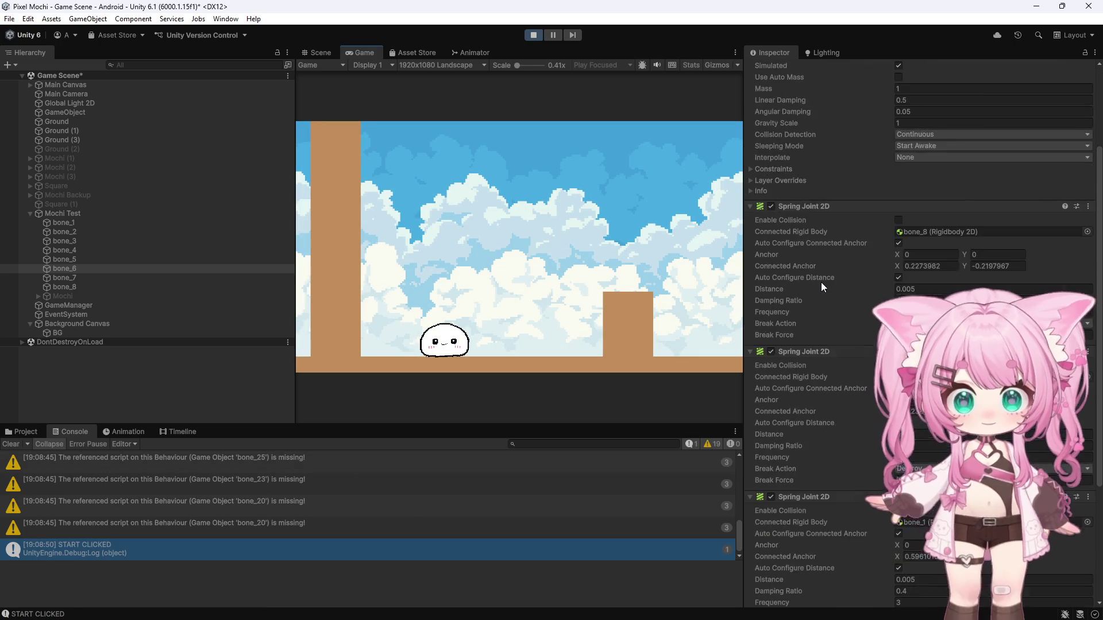
scroll(821, 282, "down", 3)
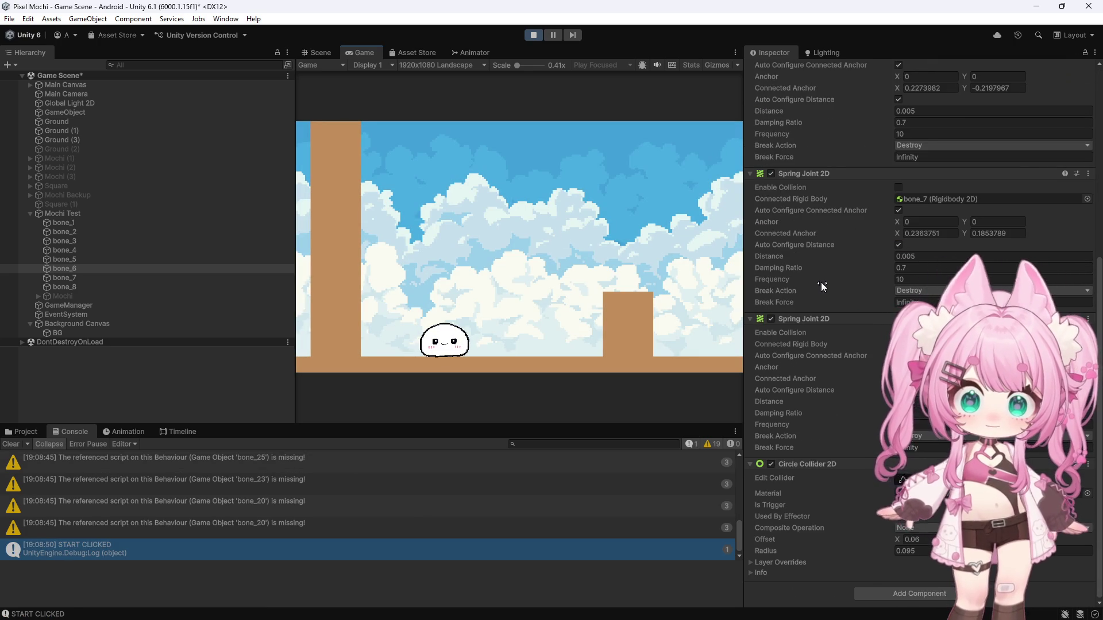
scroll(822, 282, "up", 3)
scroll(821, 282, "up", 3)
scroll(821, 282, "down", 4)
scroll(819, 282, "down", 3)
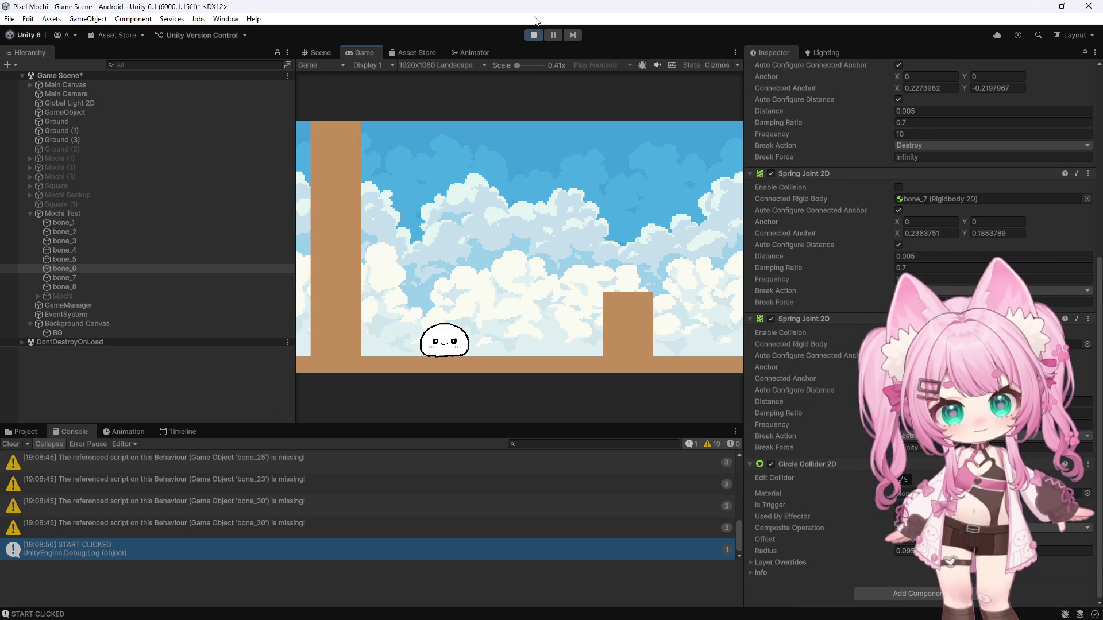
left_click(534, 34)
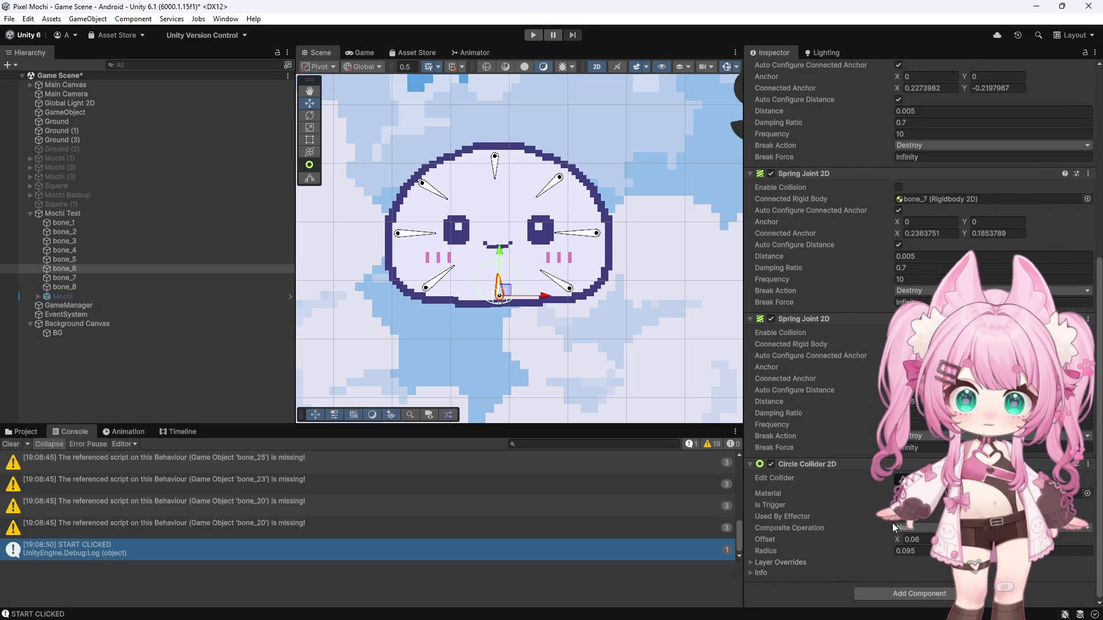
scroll(443, 168, "up", 2)
scroll(443, 168, "up", 2)
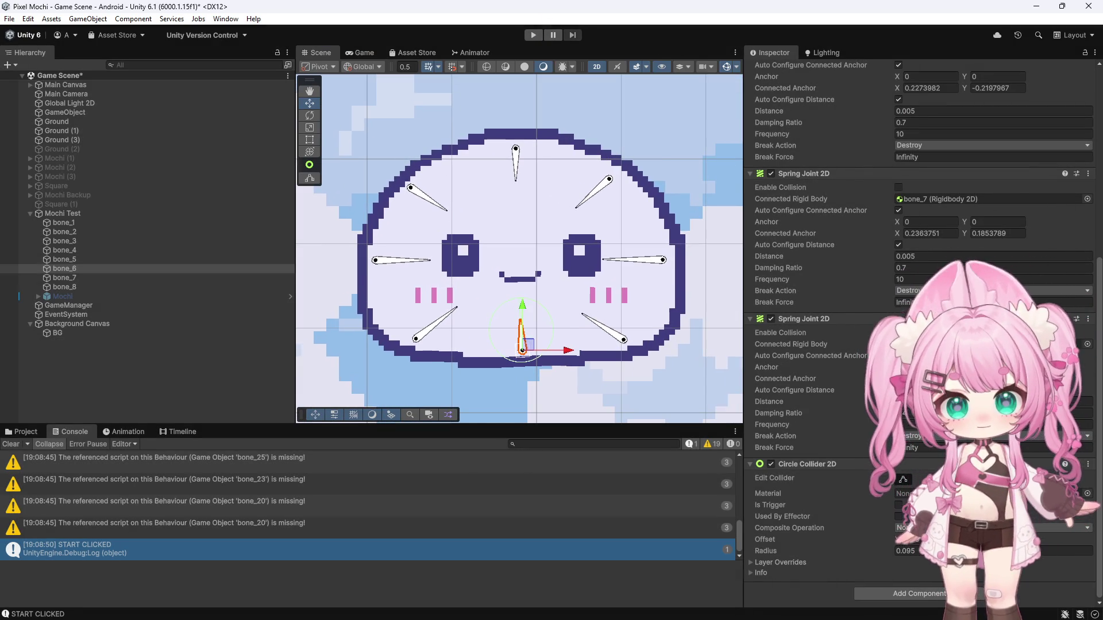
left_click(96, 214)
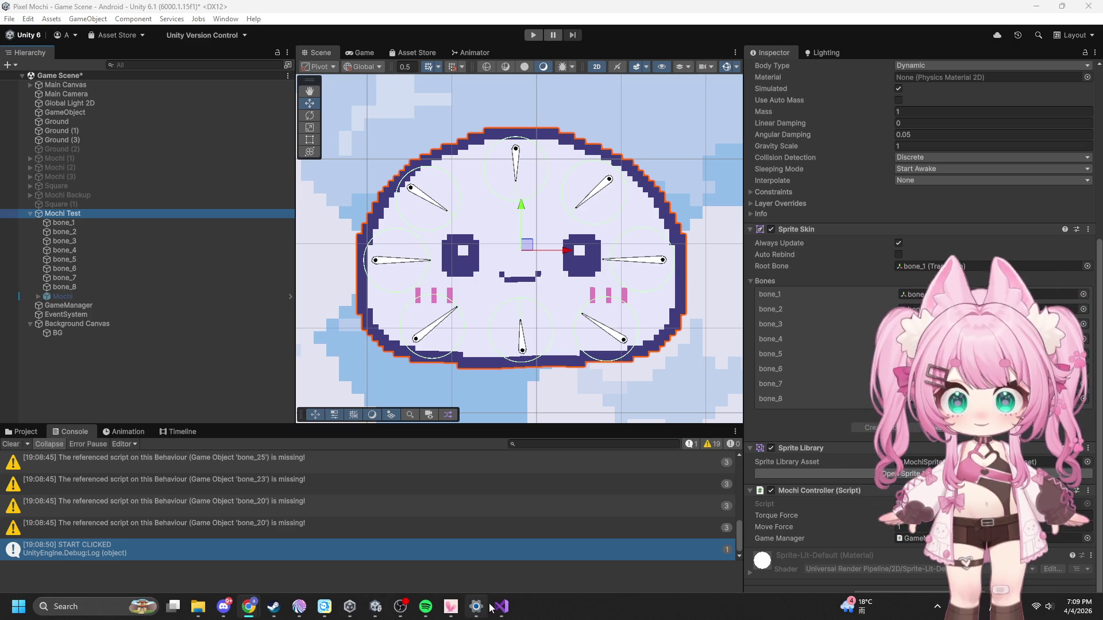
- Add Debug.Log lines so FixedUpdate reports it is running and logs each rigidbody's velocity after AddTorque
left_click(500, 606)
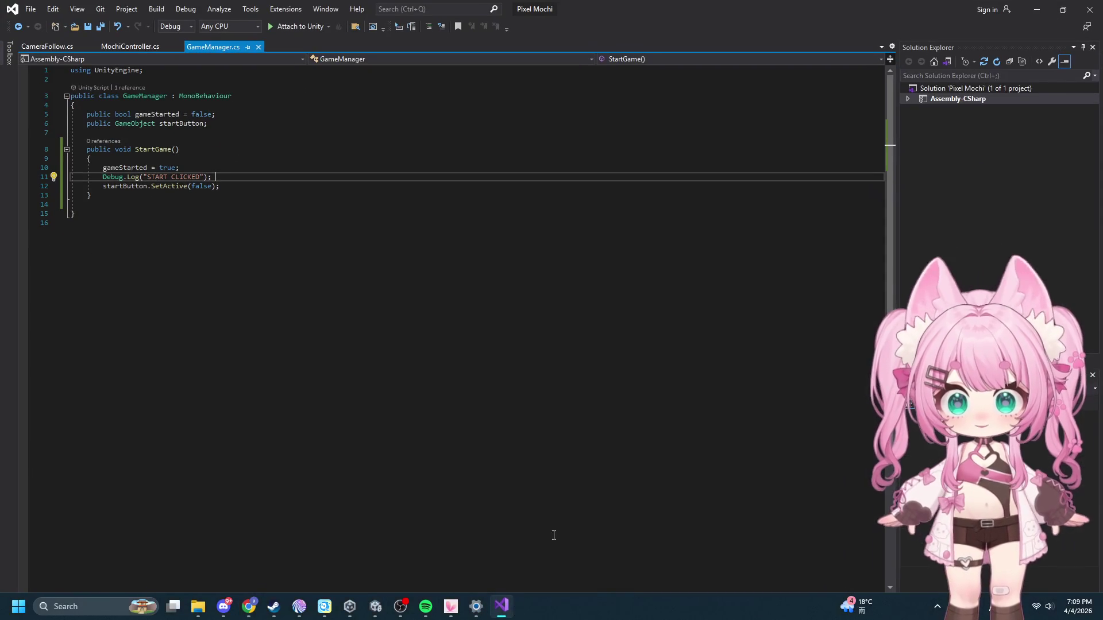
left_click(116, 48)
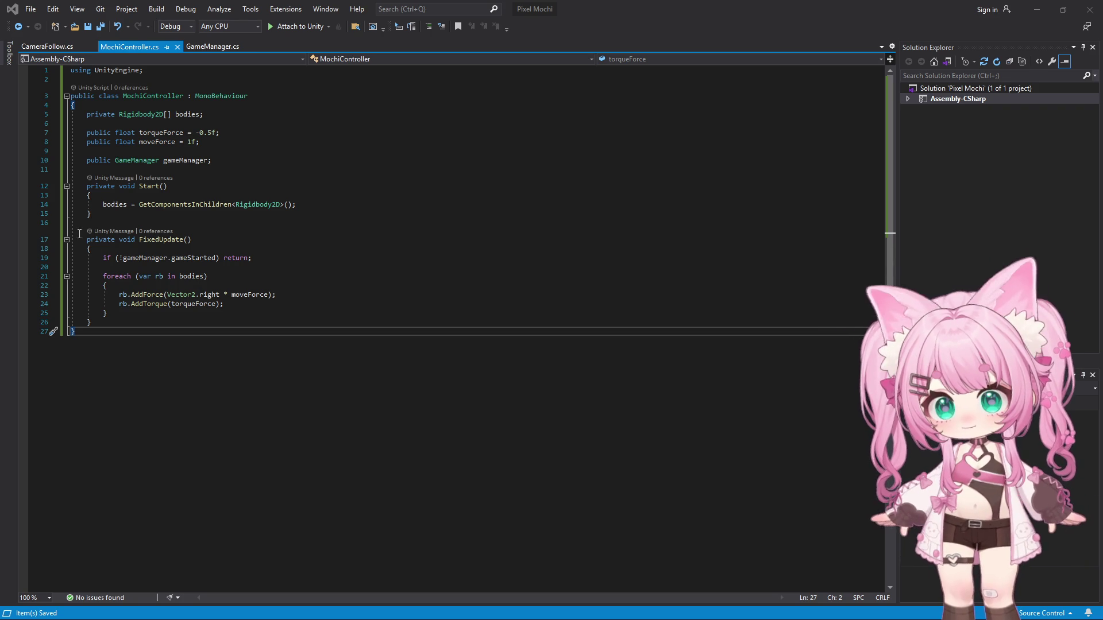
mouse_move(83, 239)
left_mouse_down()
mouse_move(196, 332)
mouse_move(186, 324)
left_mouse_up()
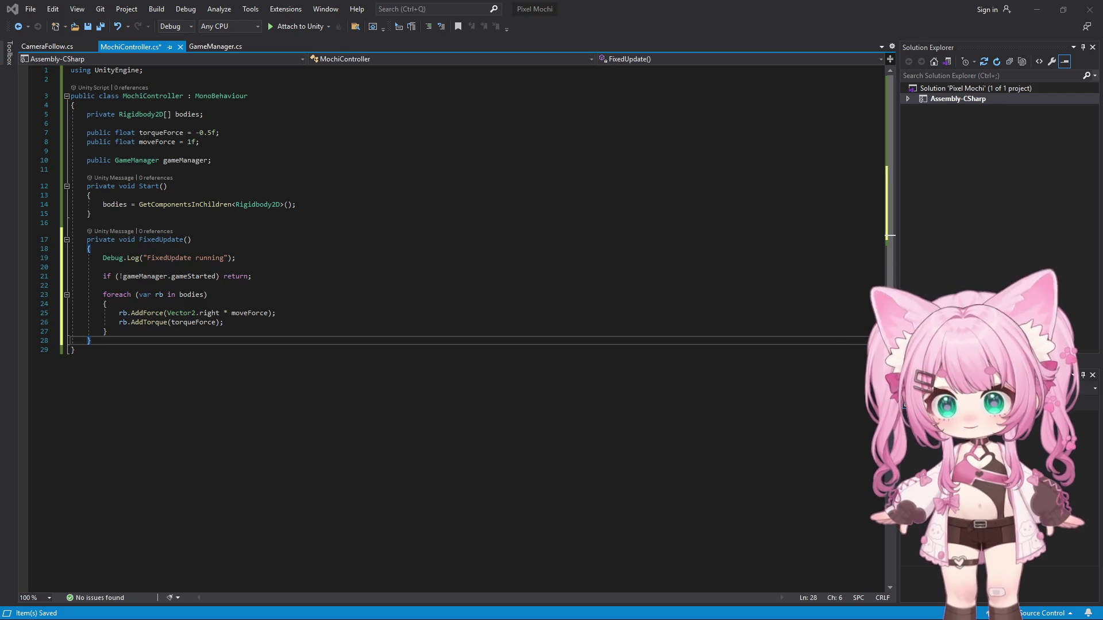
left_click(232, 324)
key("Return")
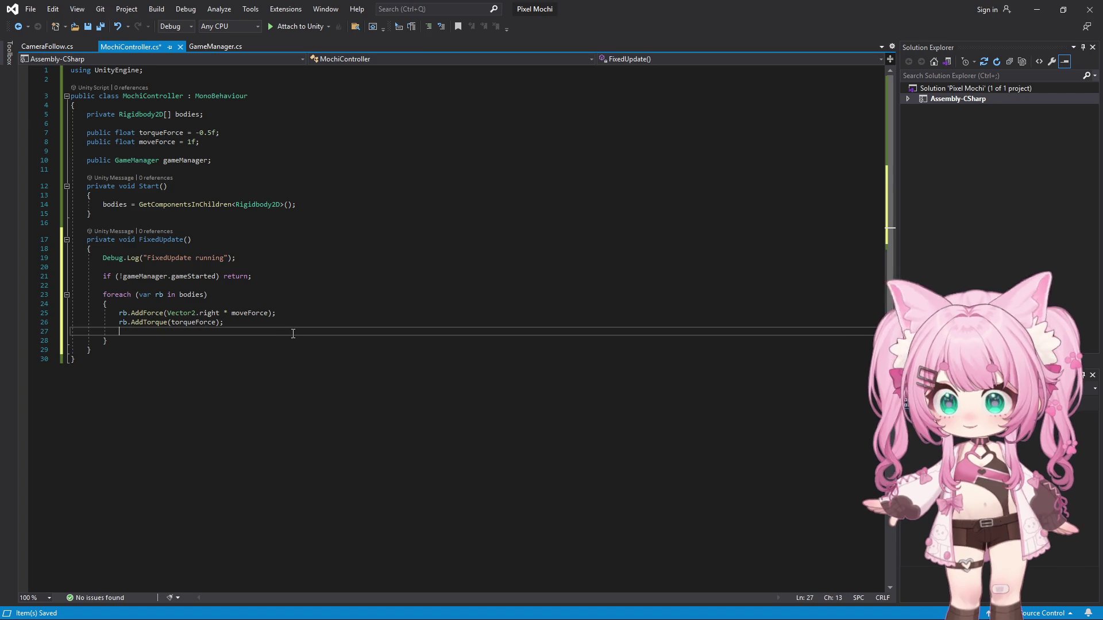
type("Debug.Log(rb.name + \" velocity: \" + rb.velocity);")
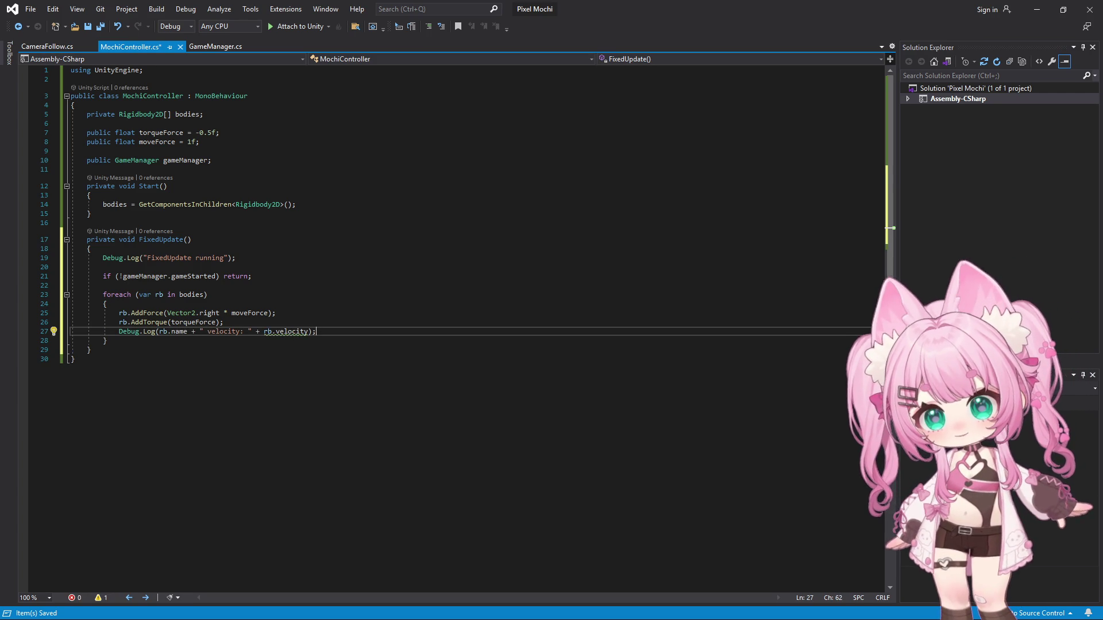
- Save all changed scripts via File > Save All
left_click(30, 9)
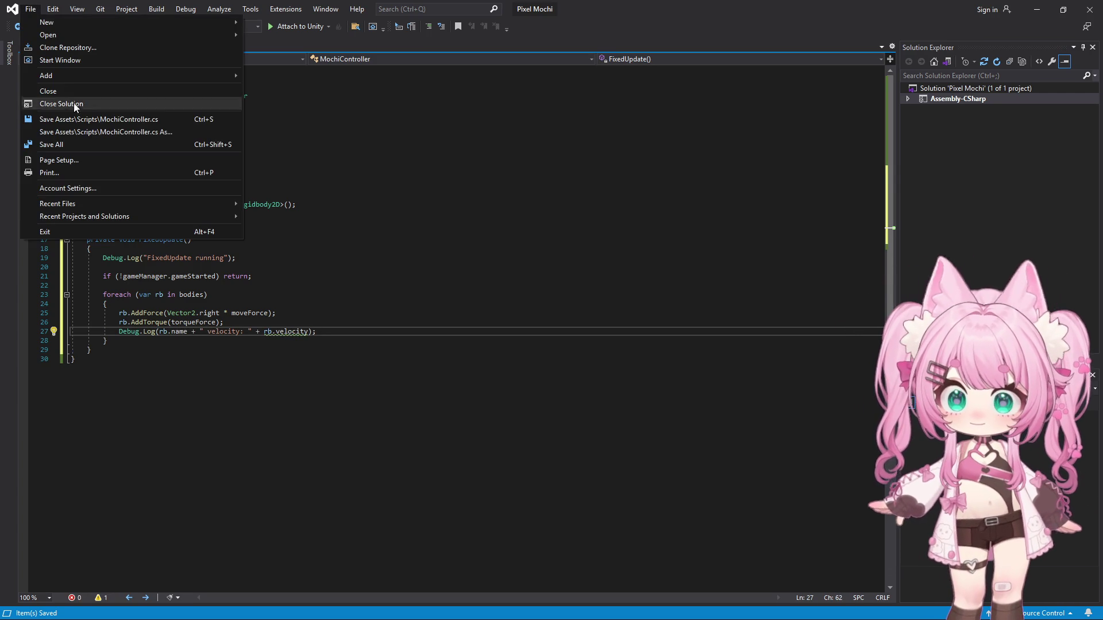
left_click(69, 146)
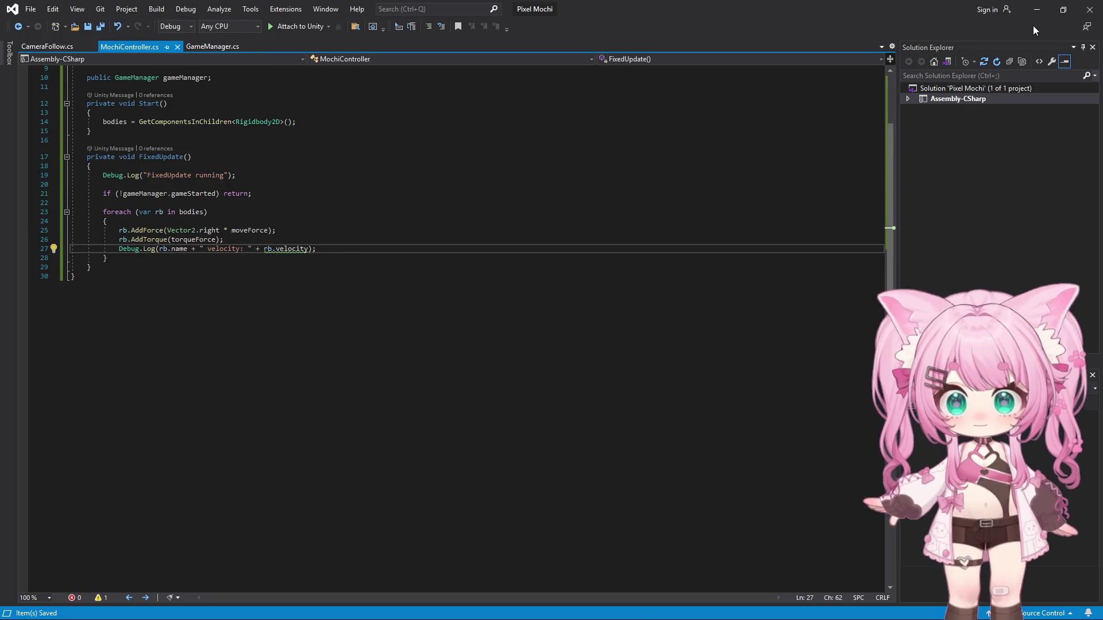
- Back in Unity, choose 'Yes, for these and other files' in the Script Updating Consent dialog
key("alt+Tab")
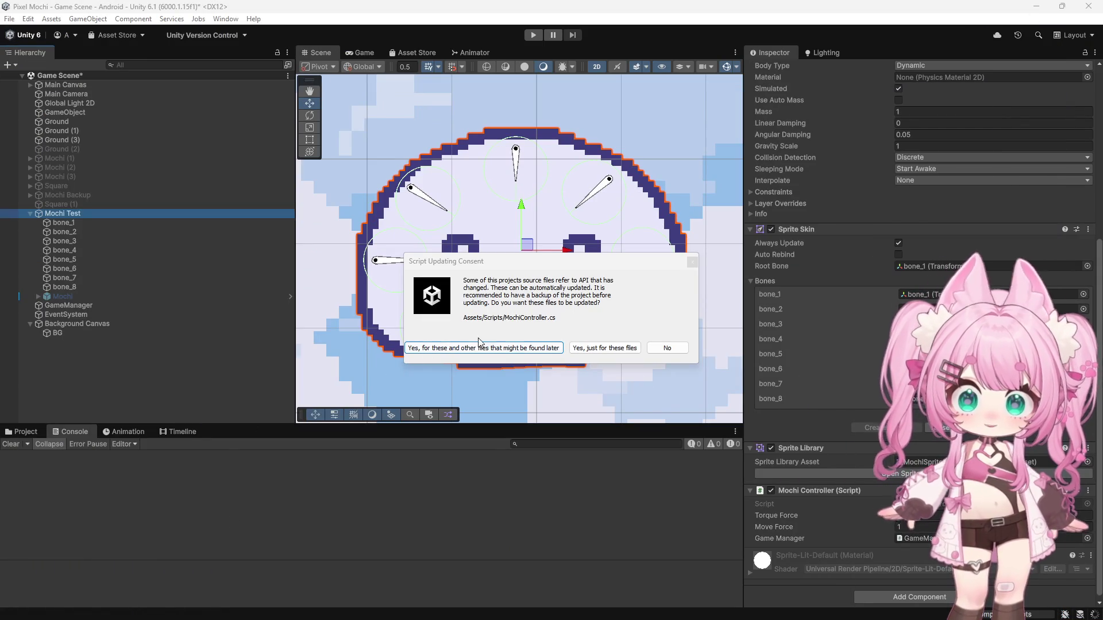
left_click(515, 348)
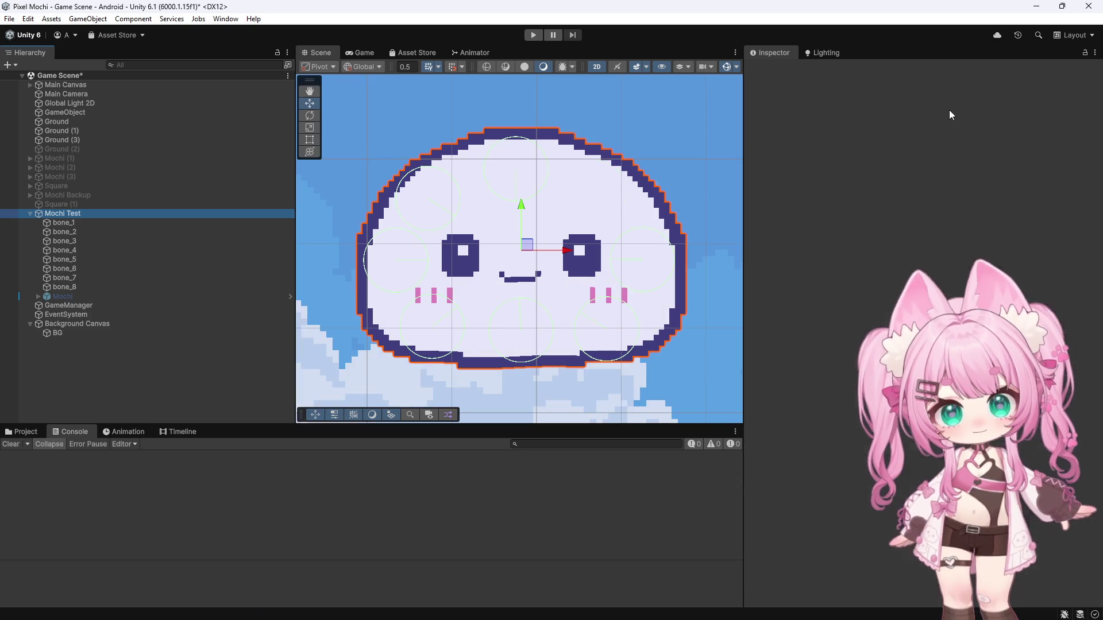
- Play the game, press Start so velocity logs appear, then pause and inspect a logged entry
left_click(537, 34)
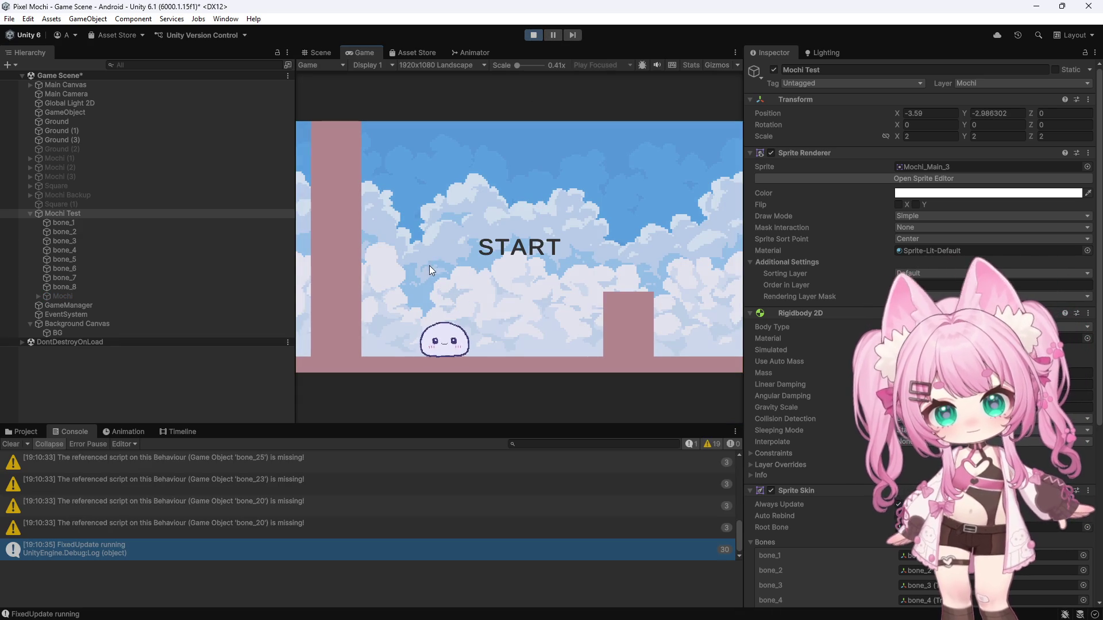
left_click(504, 224)
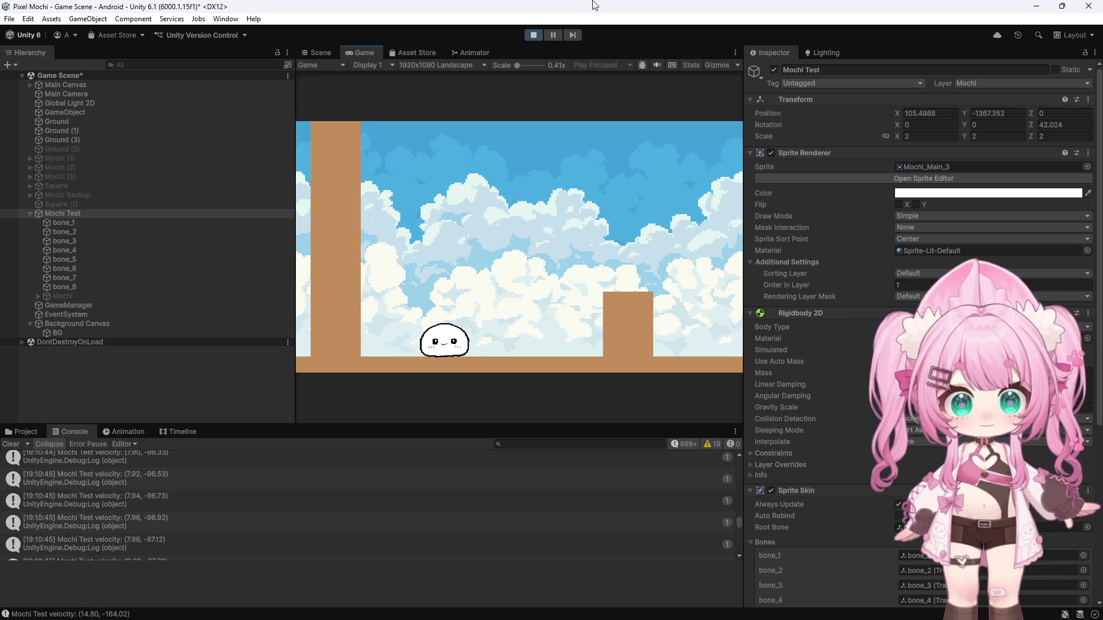
left_click(556, 38)
left_click(108, 542)
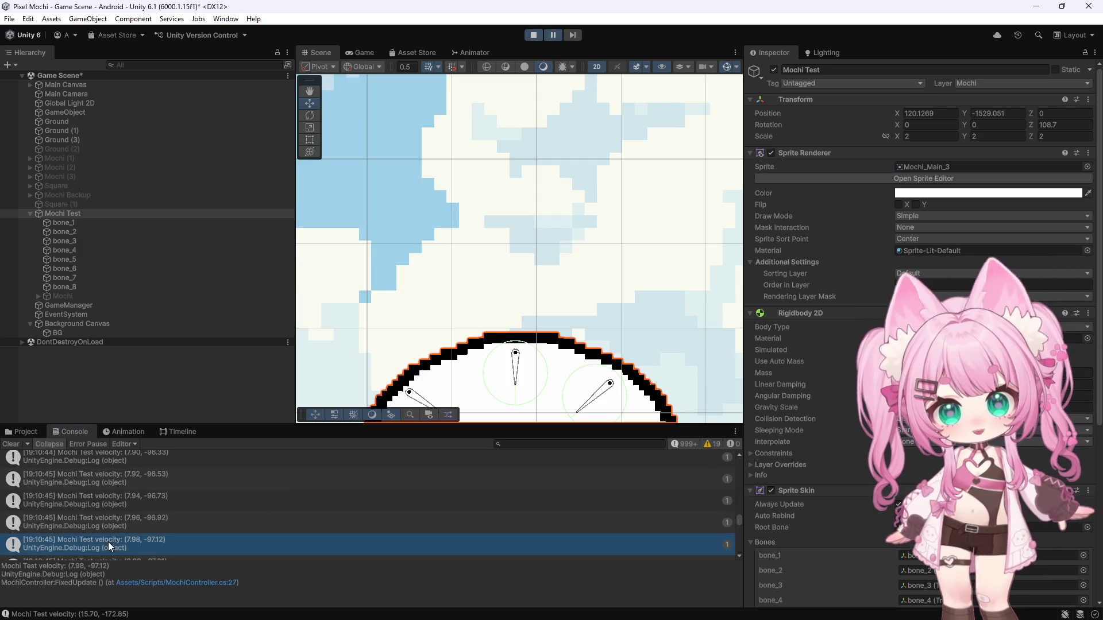
scroll(454, 103, "down", 3)
scroll(435, 94, "down", 3)
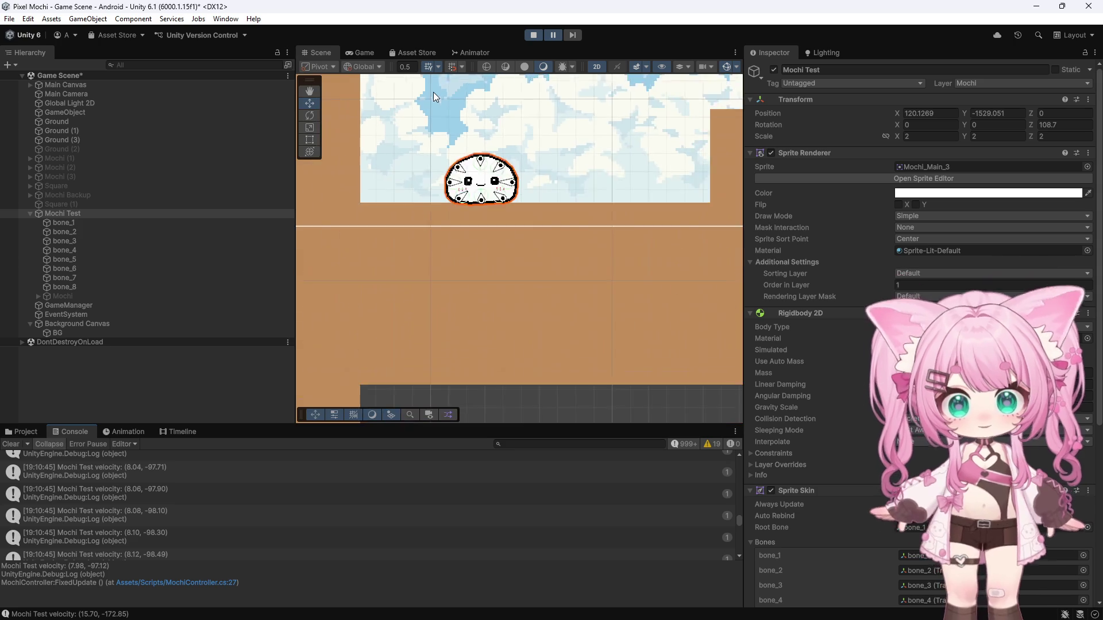
scroll(434, 92, "down", 2)
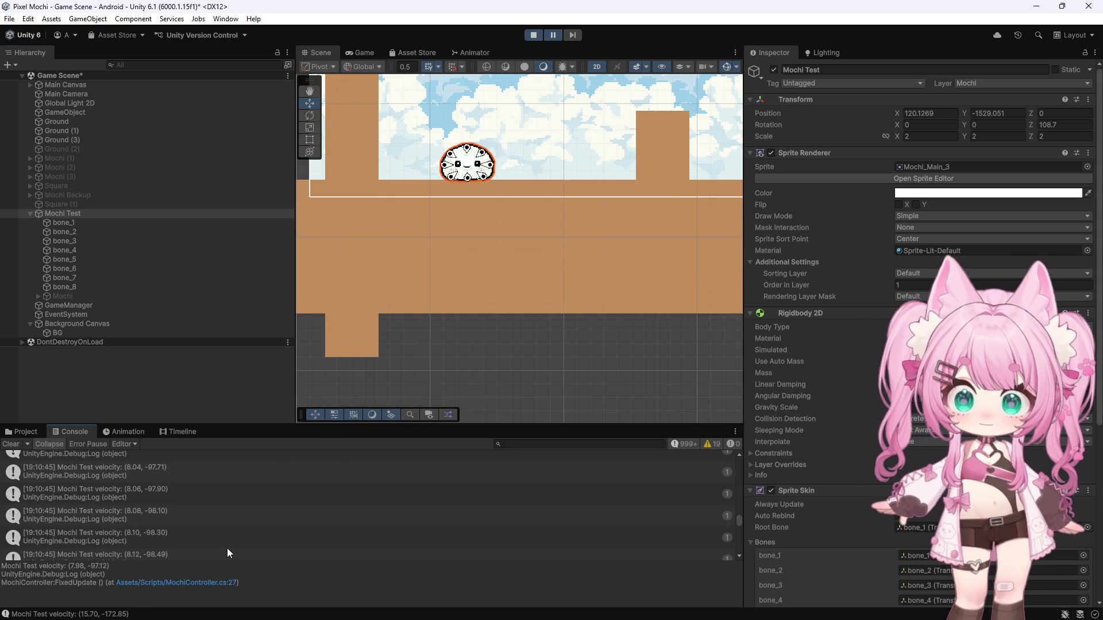
scroll(177, 517, "down", 5)
scroll(177, 514, "down", 3)
- Select a Mochi Test velocity log entry's full details and stack trace and copy them
left_click(141, 536)
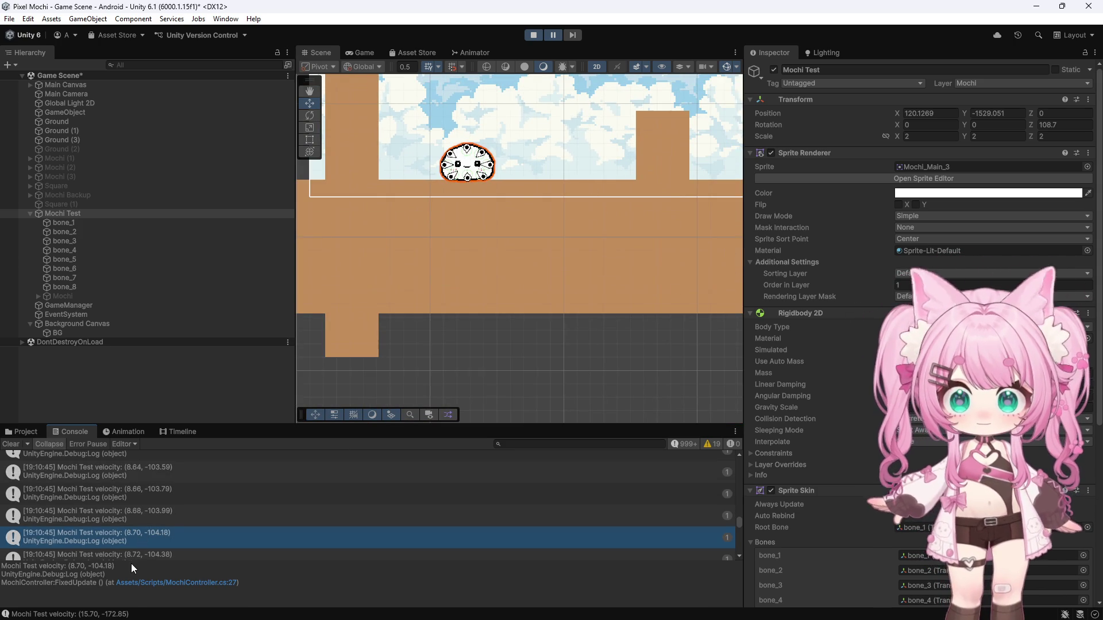
scroll(131, 564, "down", 1)
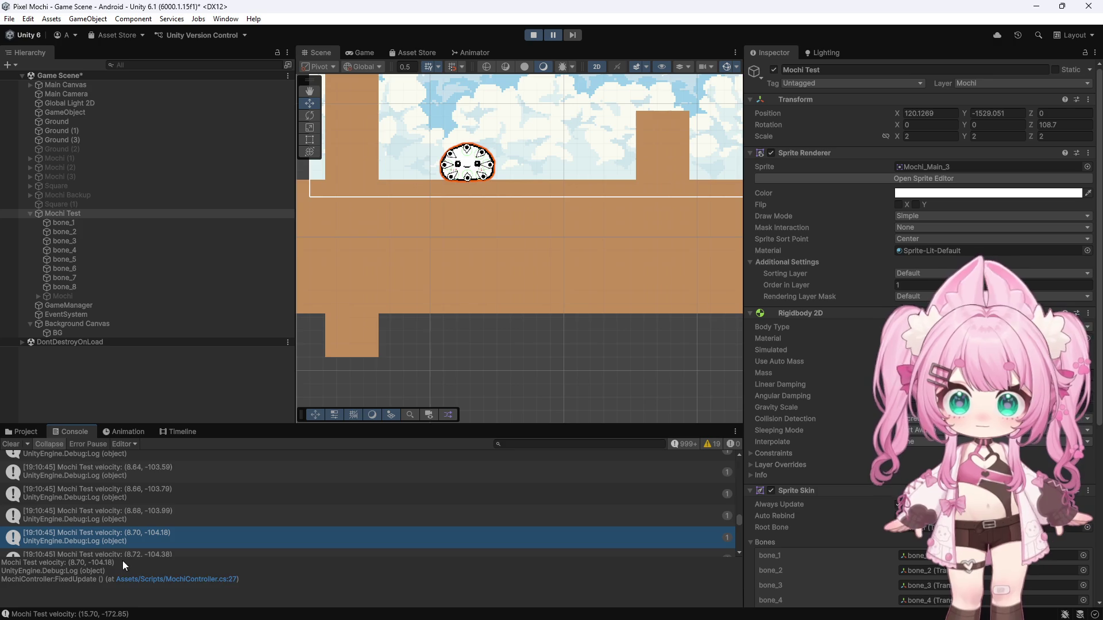
left_click_drag(123, 562, 121, 583)
left_click(51, 570)
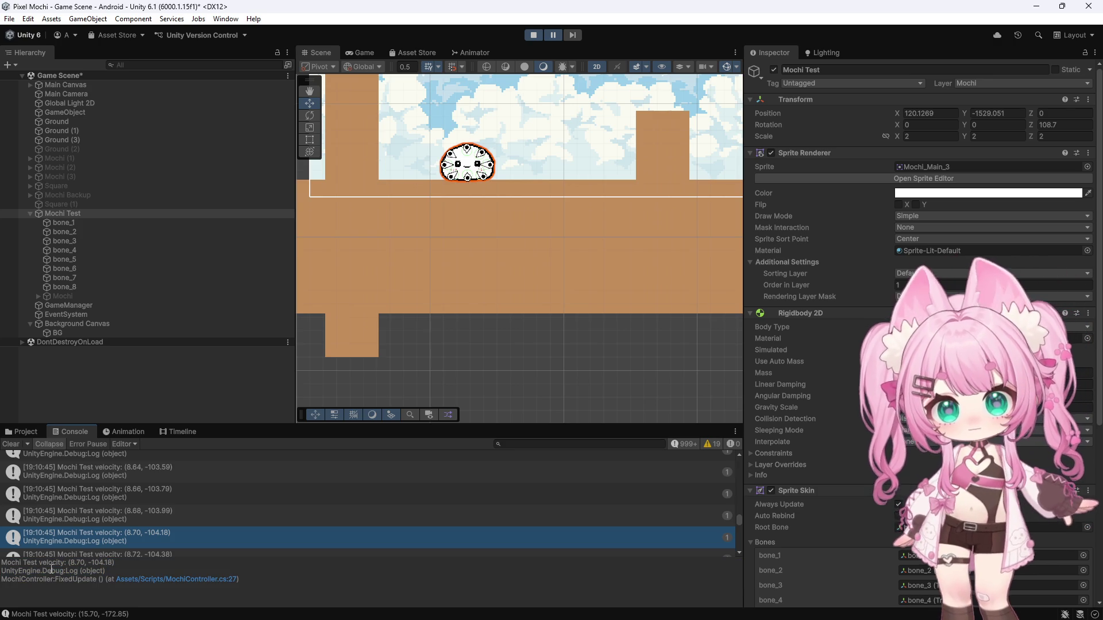
key("ctrl+a")
key("alt+Tab")
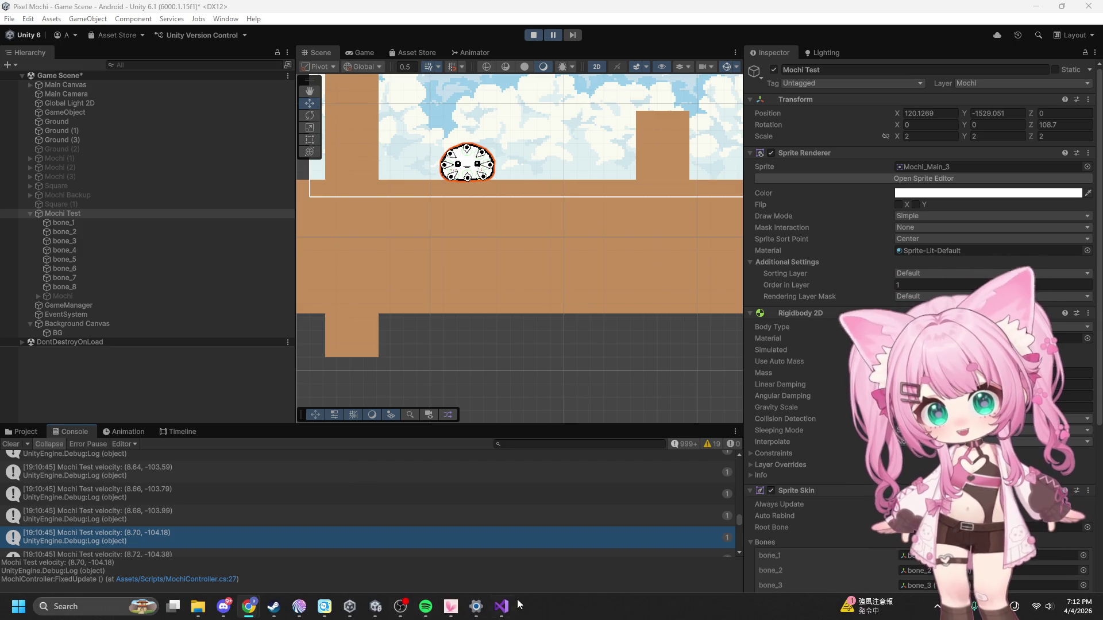
left_click(501, 607)
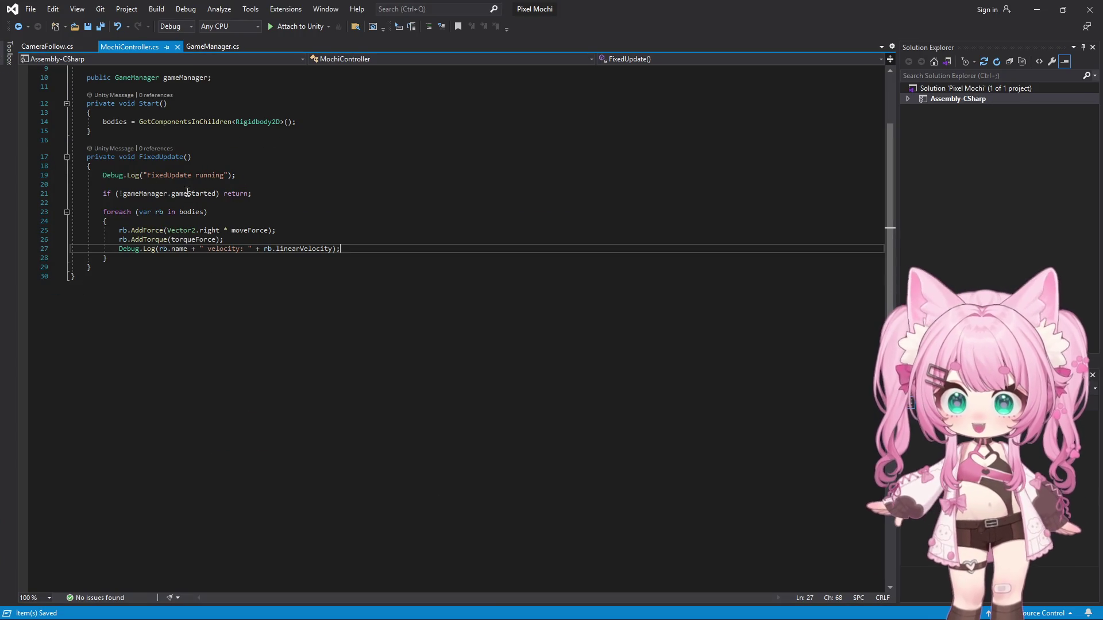
- Rename FixedUpdate to Update on line 17, save all files, and return to Unity
left_click(160, 158)
key("BackSpace")
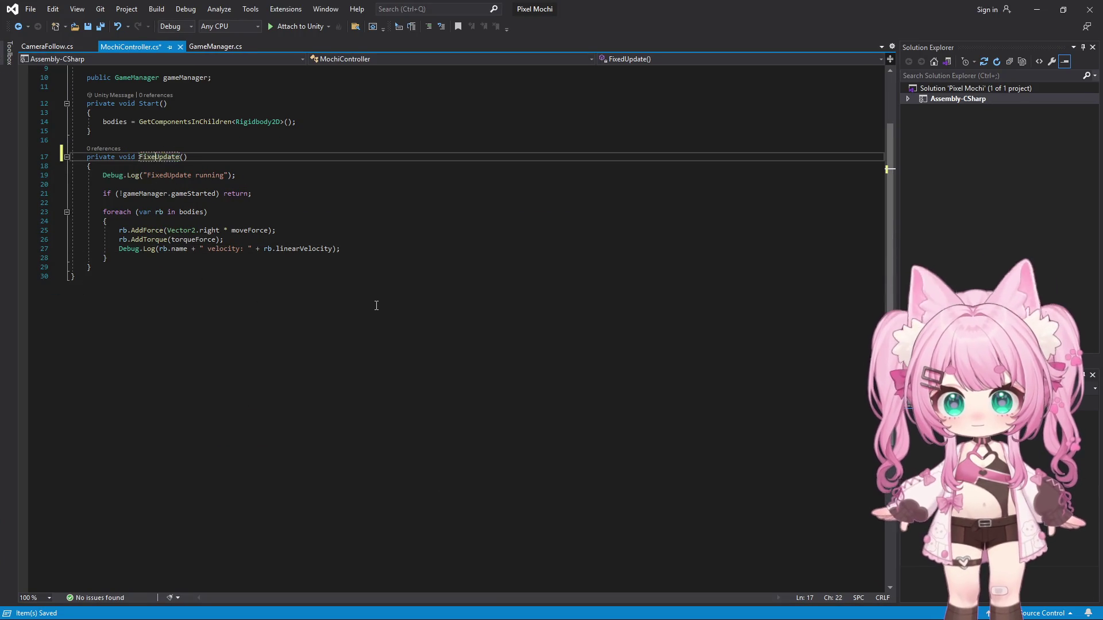
left_click(27, 13)
left_click(61, 145)
left_click(550, 366)
left_click(1039, 9)
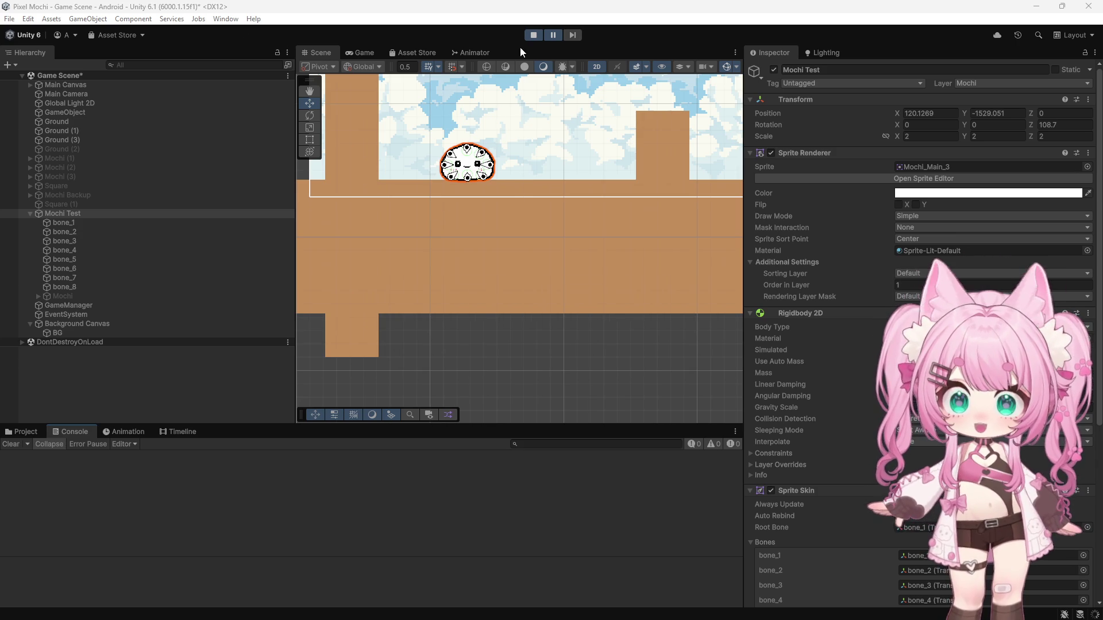
- Restart play mode, press START so the mochi rolls with the Update change, then stop the game
left_click(536, 39)
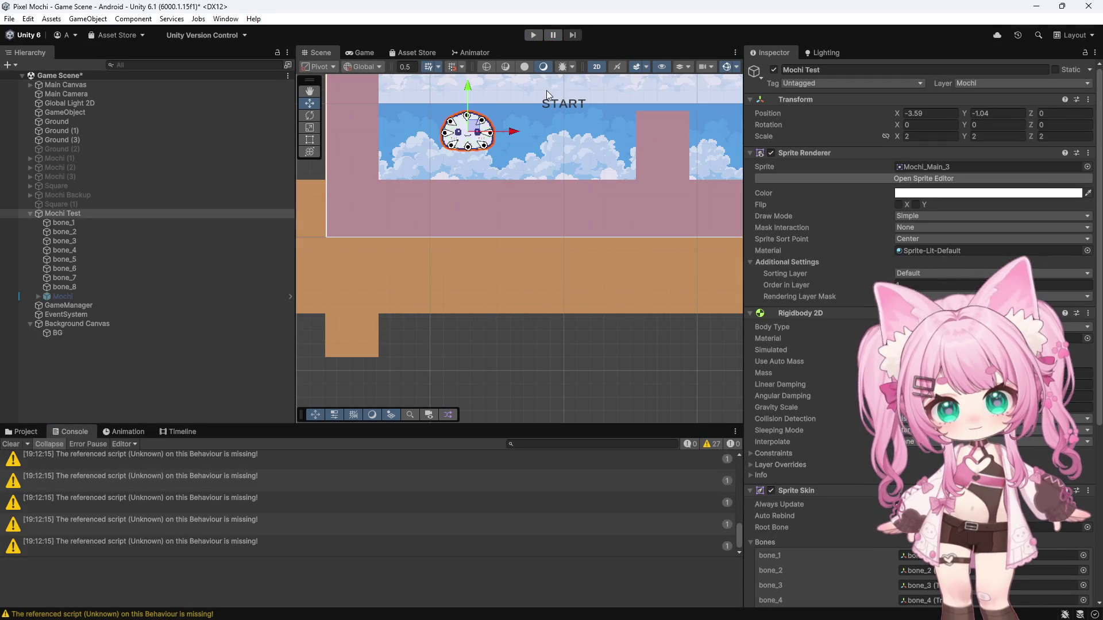
left_click(531, 33)
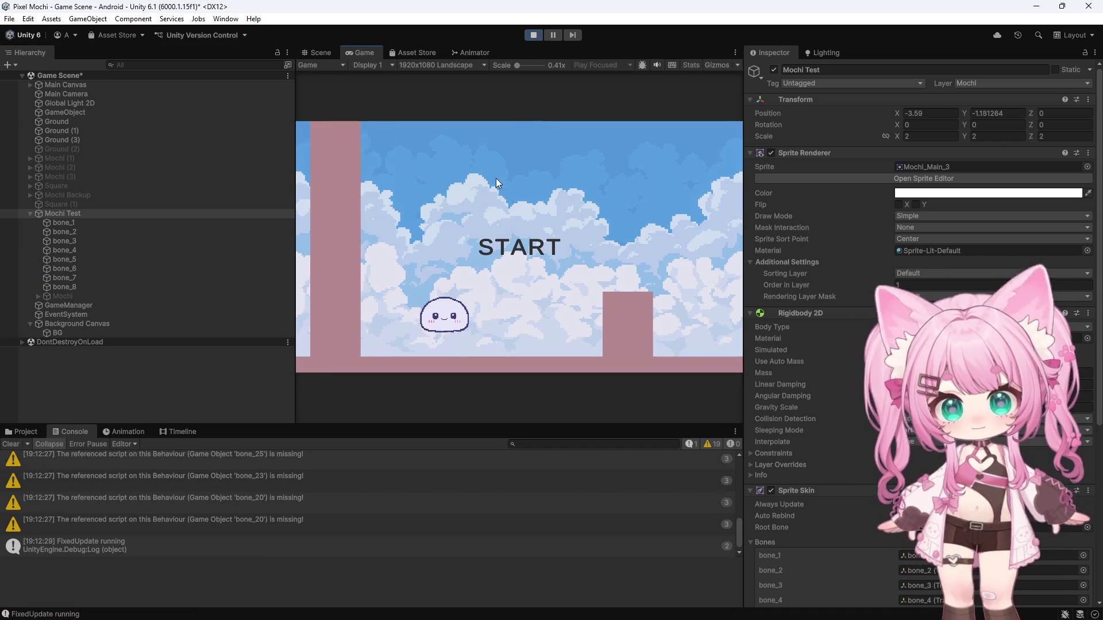
left_click(481, 230)
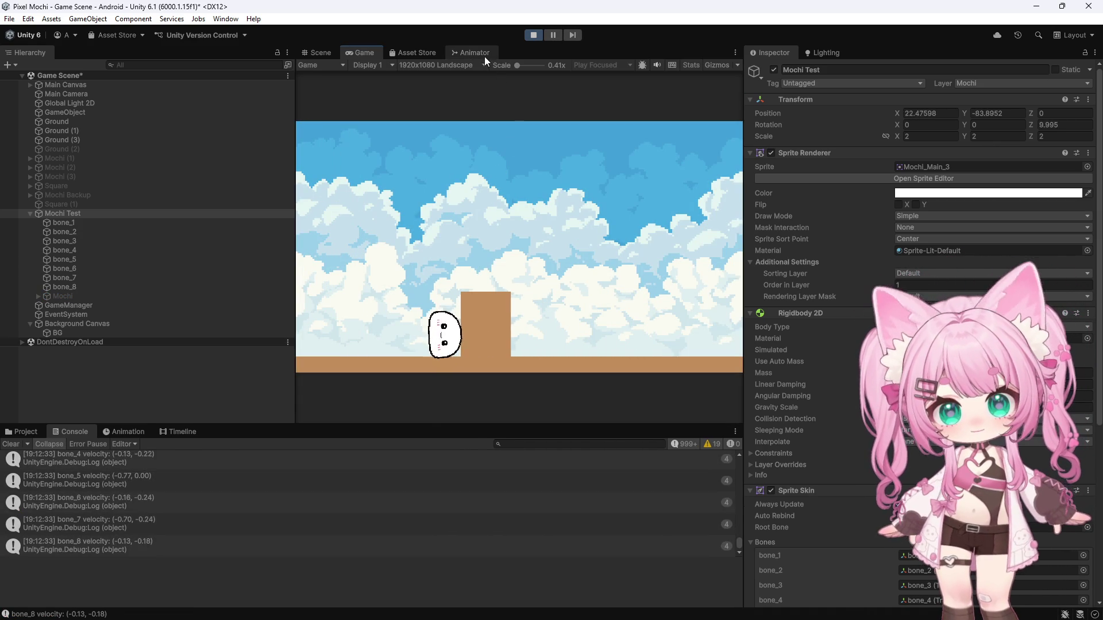
left_click(532, 33)
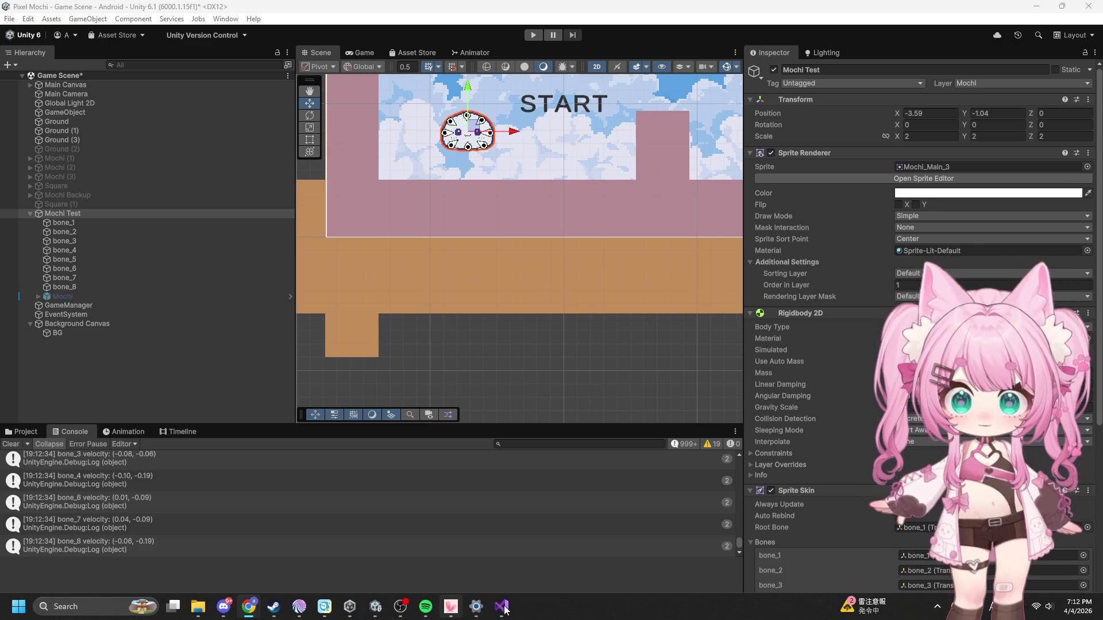
- Replace the whole MochiController script with the FixedUpdate version scaling force and torque by fixedDeltaTime
left_click(500, 607)
scroll(469, 282, "up", 3)
key("ctrl+a")
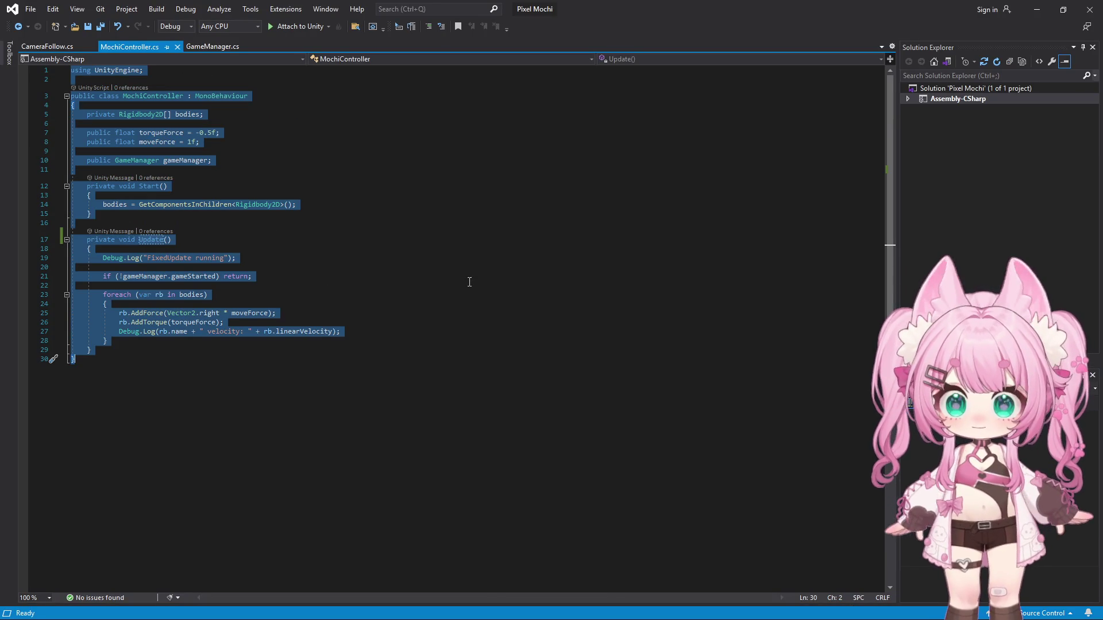
key("alt+Tab")
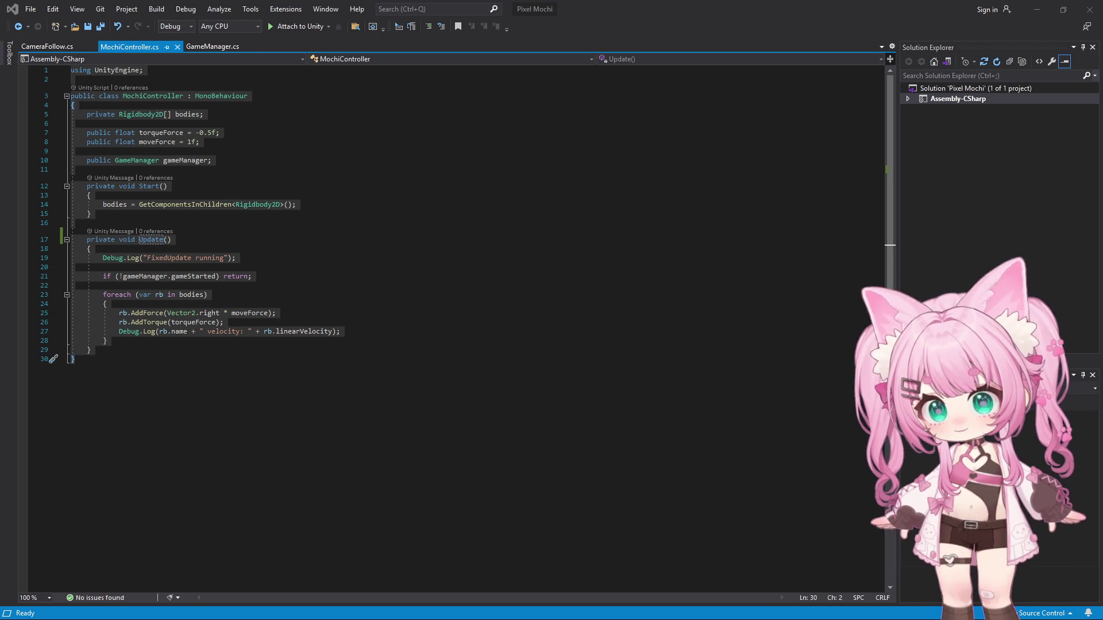
key("ctrl+v")
left_click(31, 9)
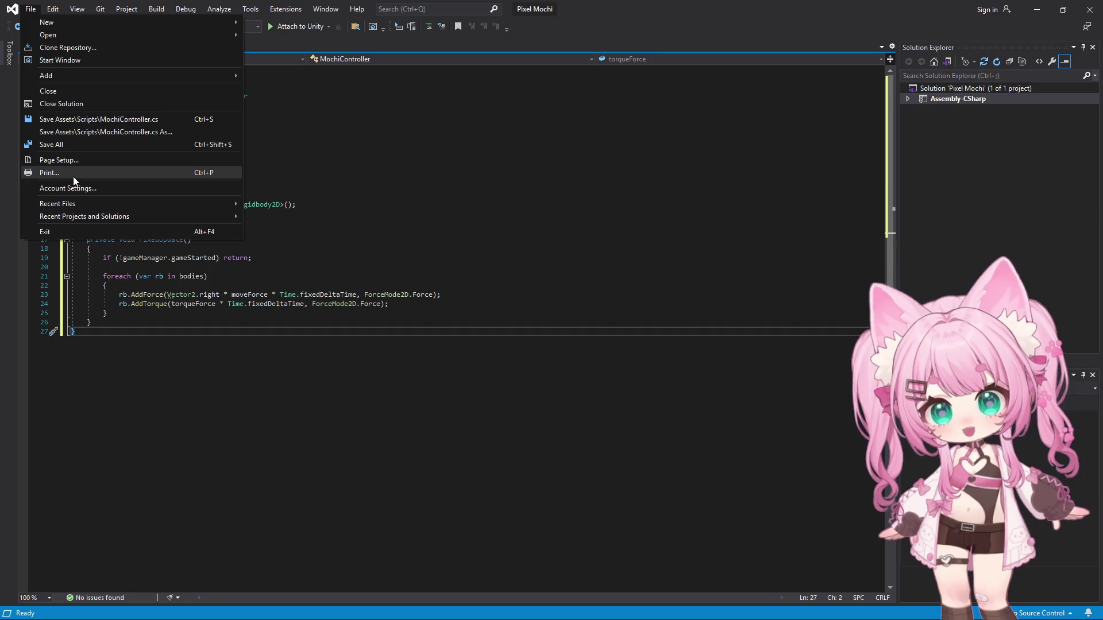
- Save the revised script and return to Unity so it reloads
left_click(59, 145)
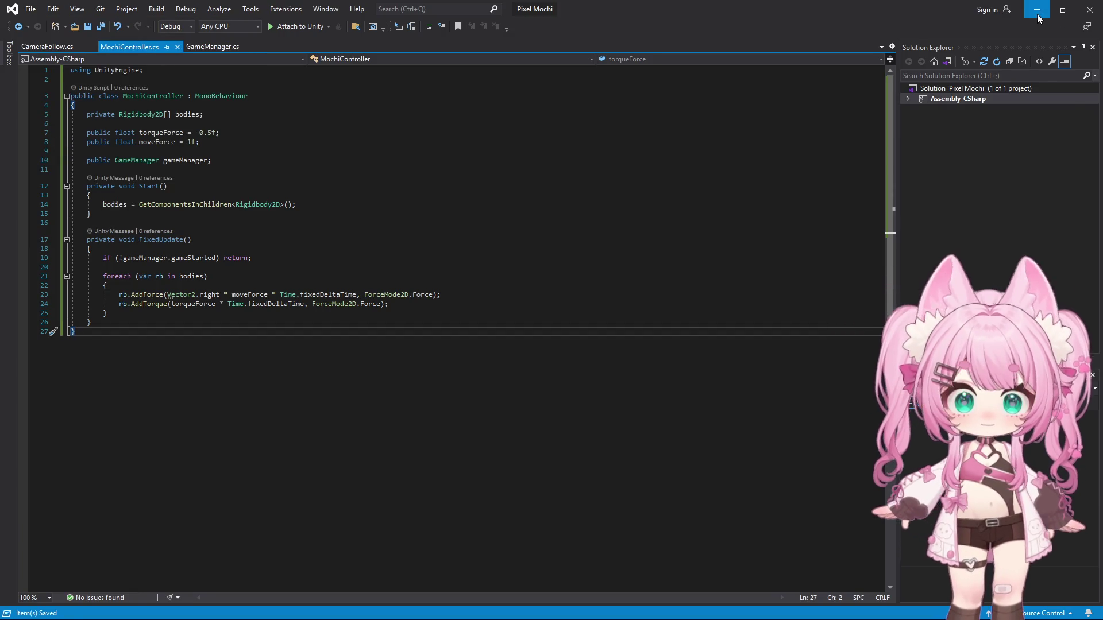
left_click(1037, 9)
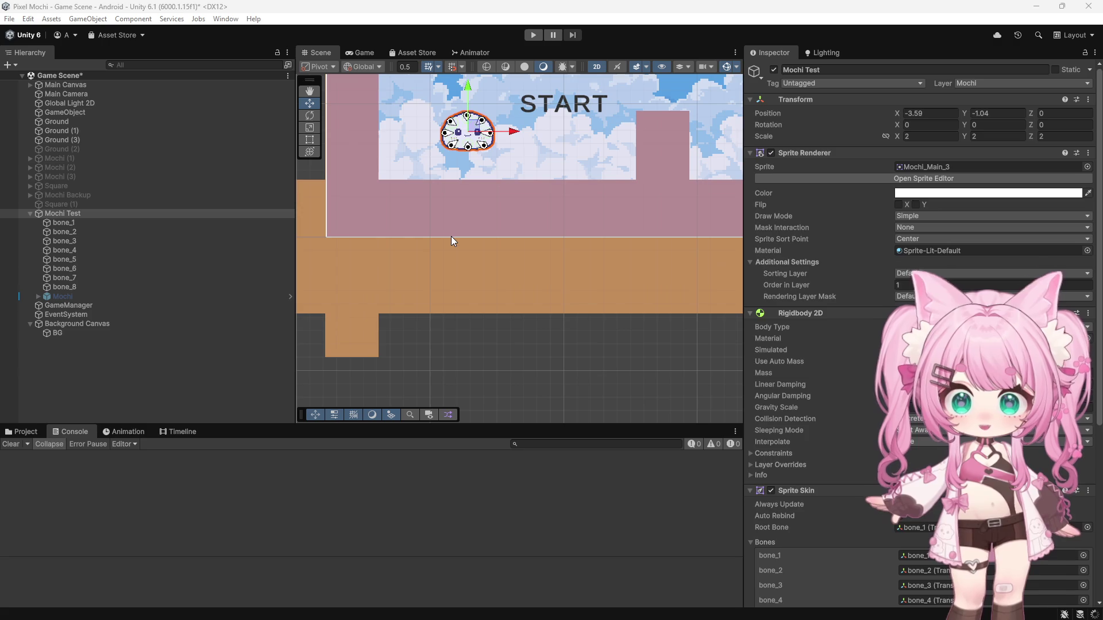
- Play-test with START, then adjust Torque Force in the Mochi Controller Inspector and test again
left_click(534, 35)
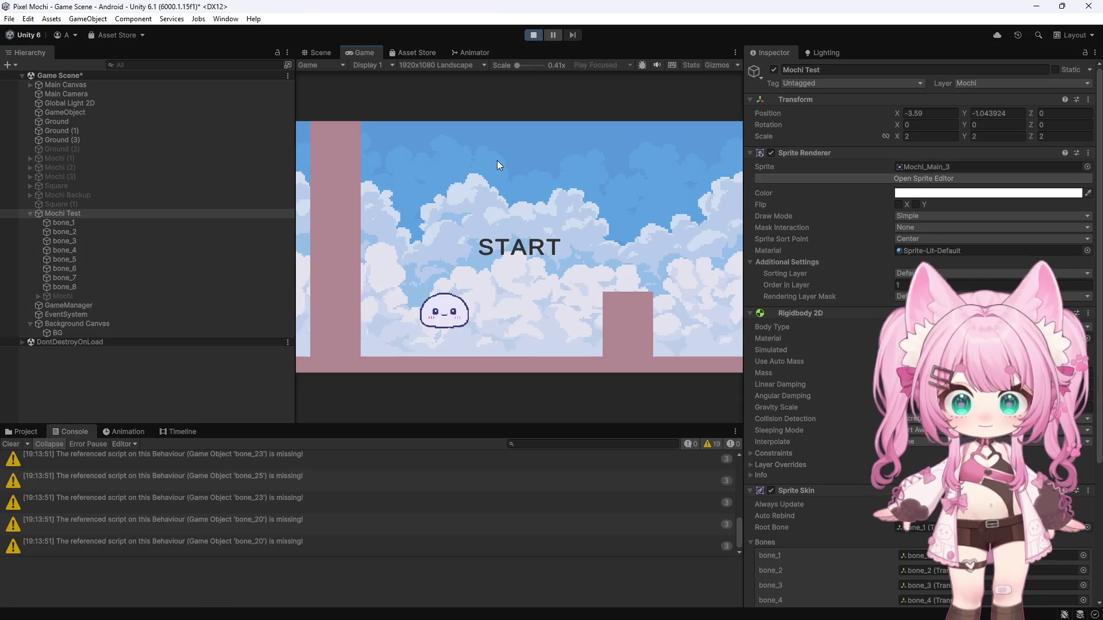
left_click(529, 227)
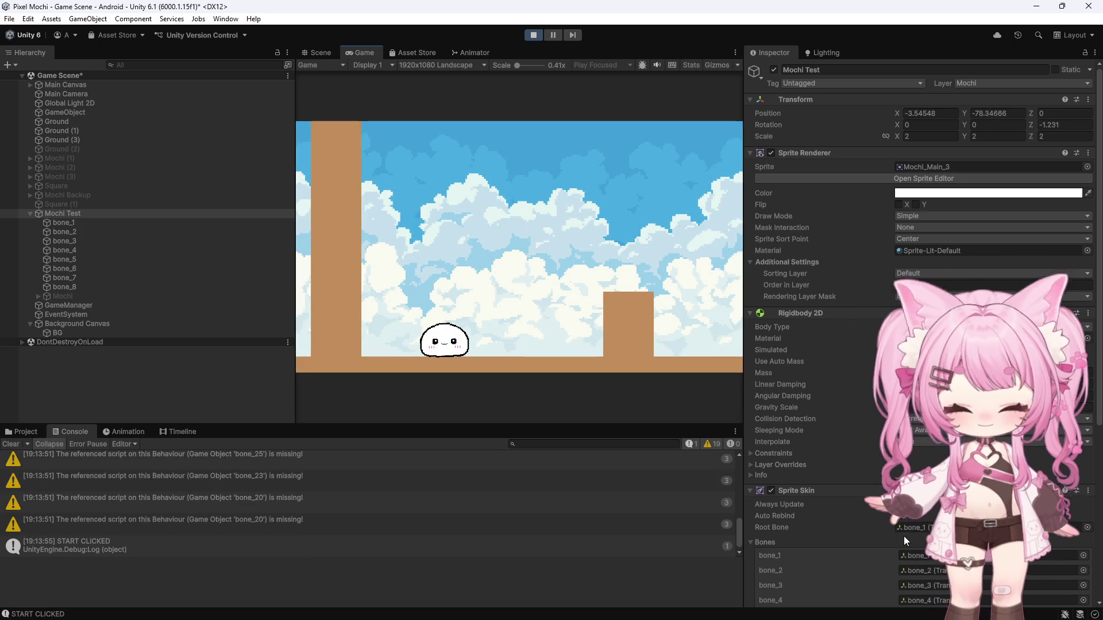
left_click(533, 35)
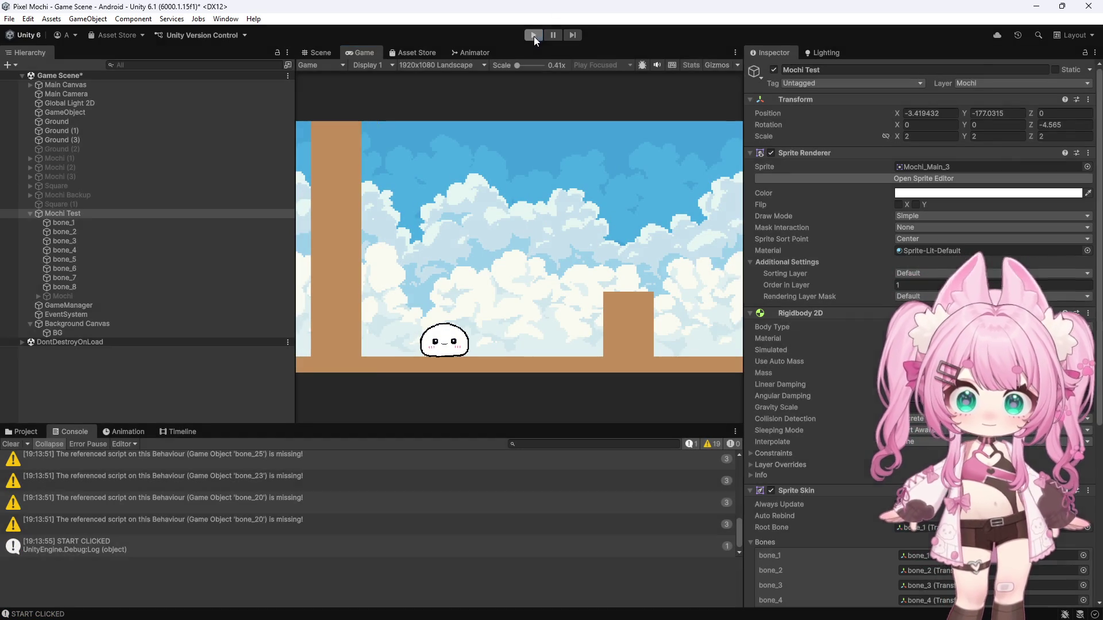
scroll(815, 372, "down", 4)
scroll(807, 355, "down", 3)
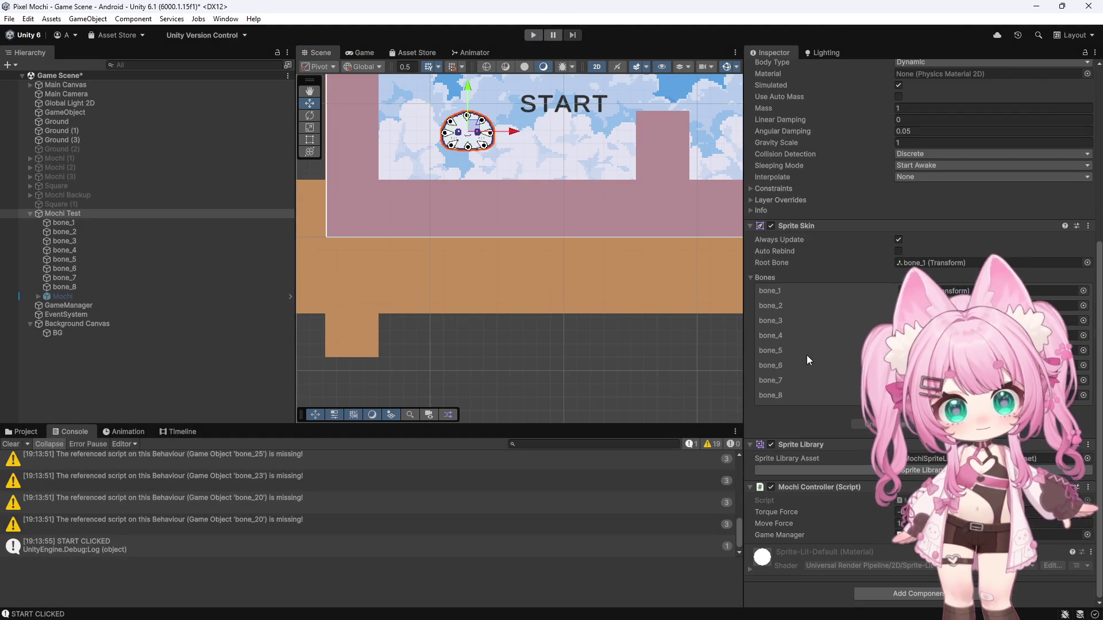
left_click(903, 512)
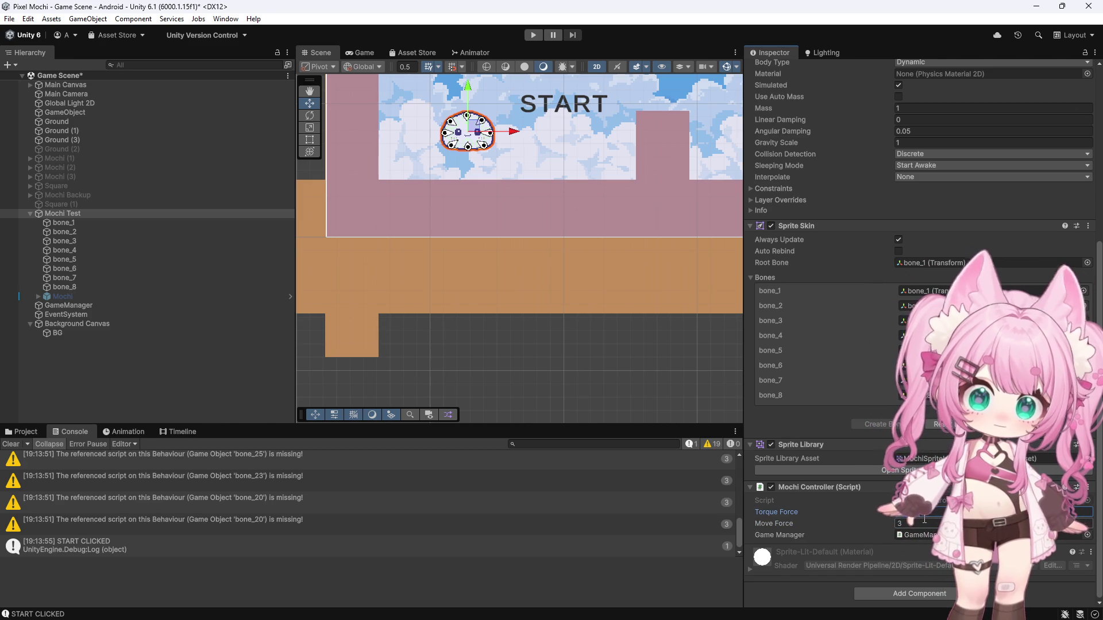
left_click(535, 34)
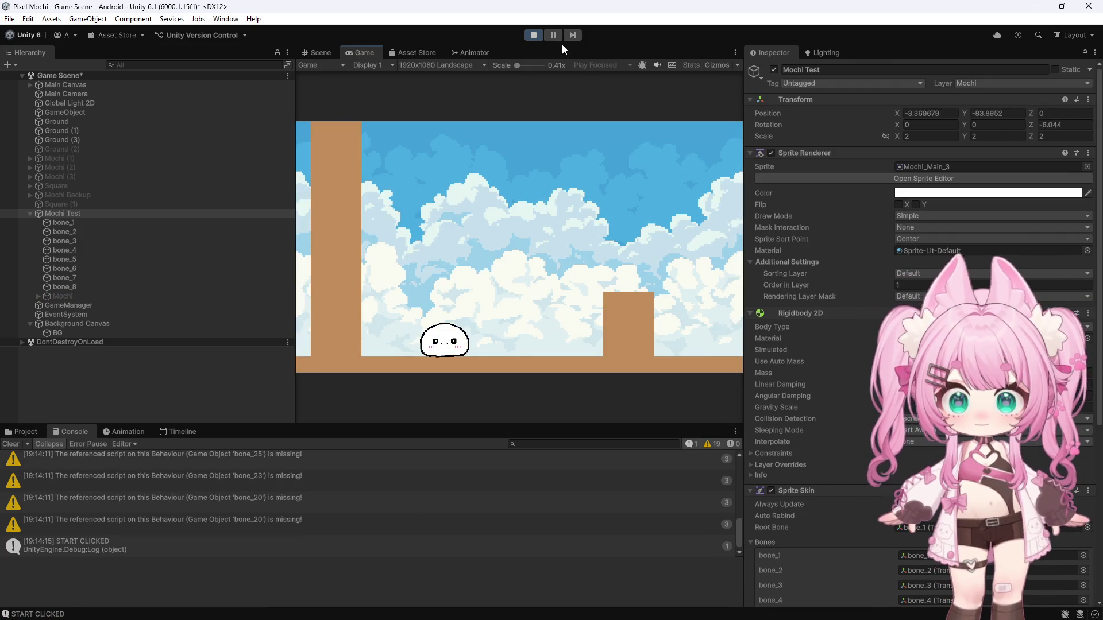
left_click(533, 35)
scroll(805, 384, "down", 5)
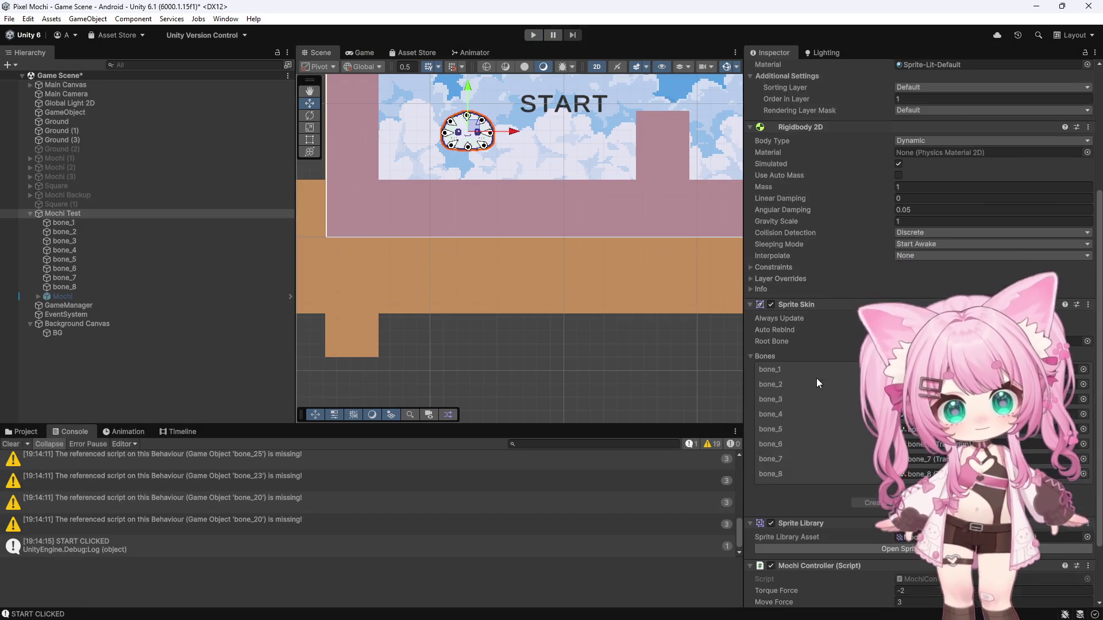
scroll(817, 379, "down", 1)
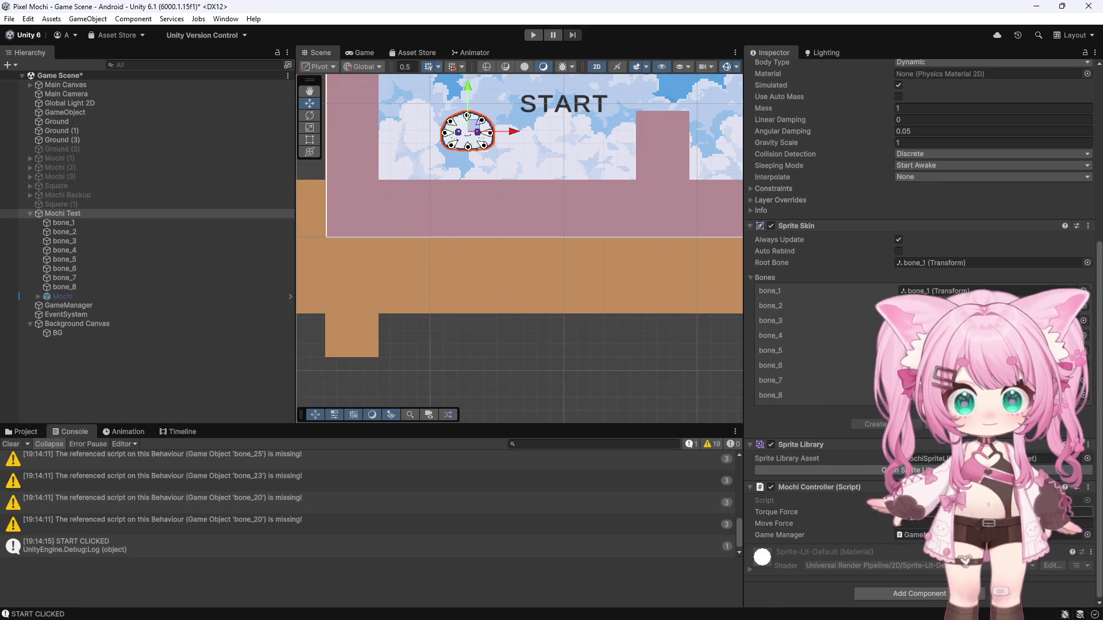
- Raise Move Force to 10 with Torque Force at -2 and start the game, pressing START again
left_click(900, 512)
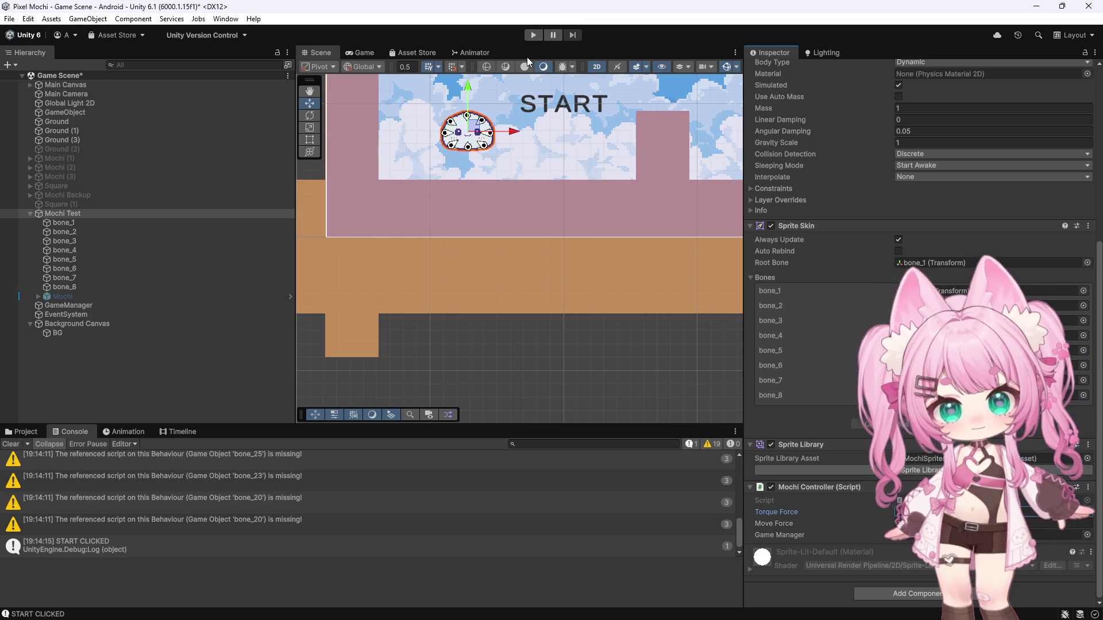
left_click(534, 35)
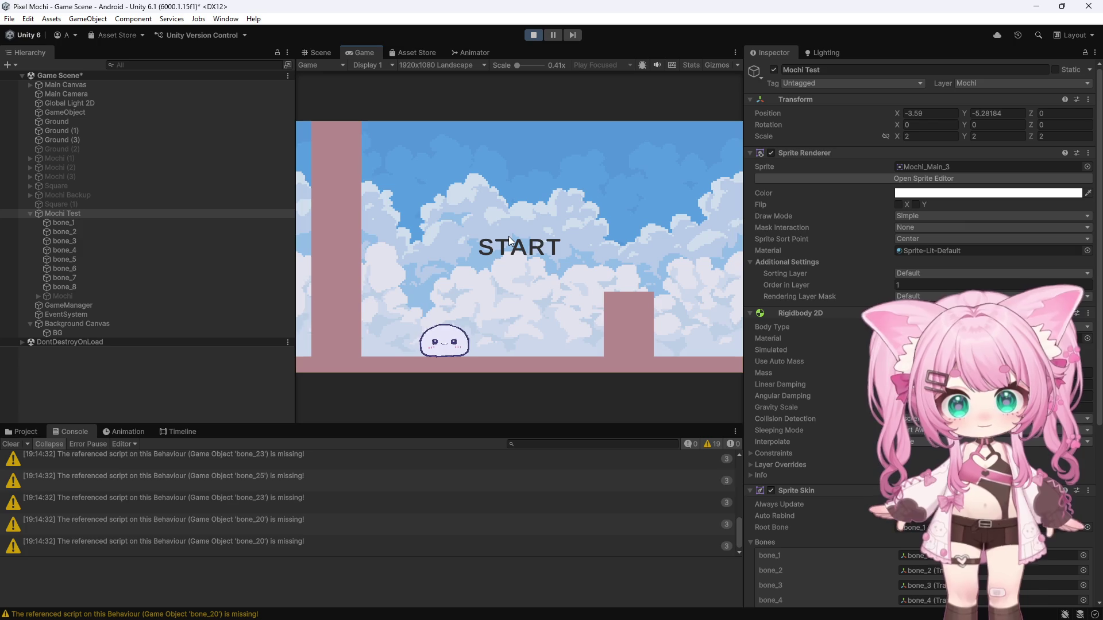
left_click(512, 229)
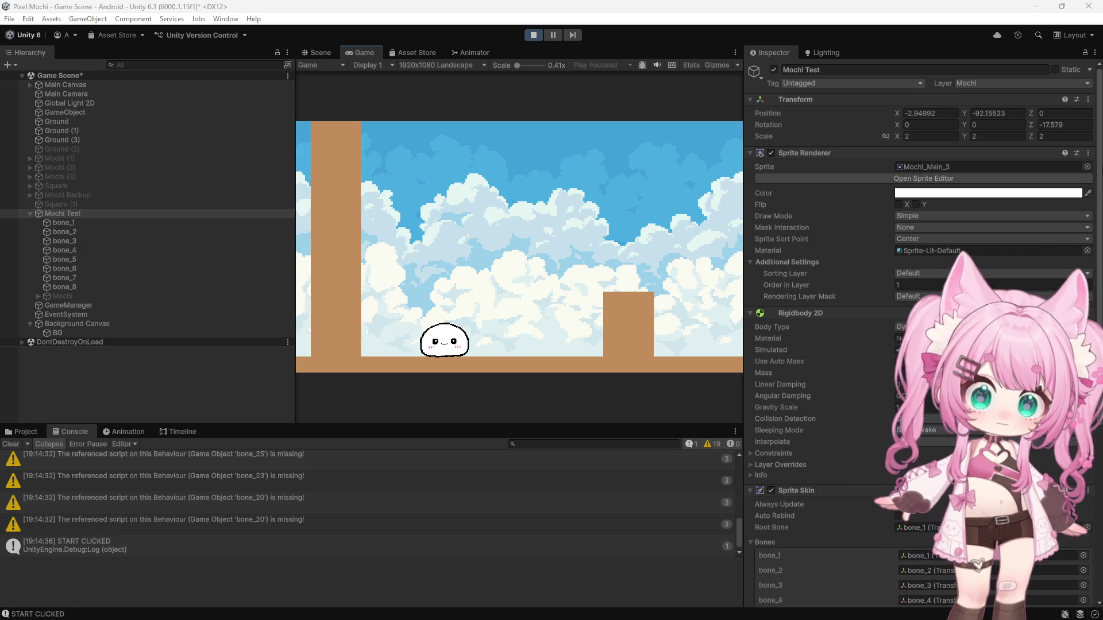
scroll(866, 197, "down", 4)
scroll(837, 301, "down", 1)
scroll(838, 301, "up", 5)
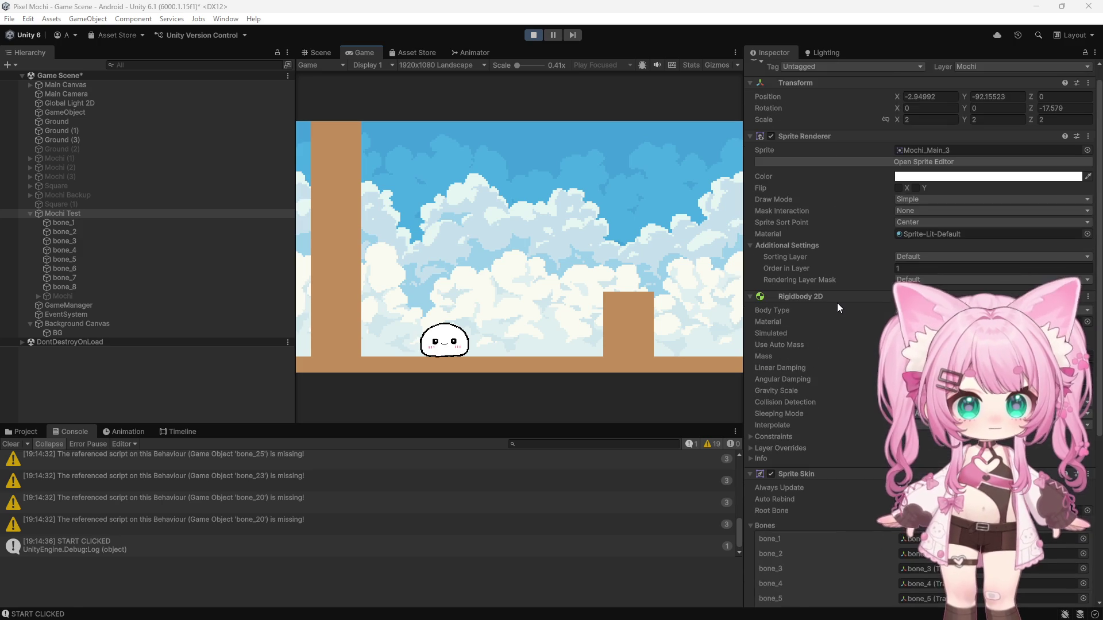
- Inspect bone_1, bone_4 and another bone's physics, then view the Mochi Test object's Mochi Controller component
left_click(73, 222)
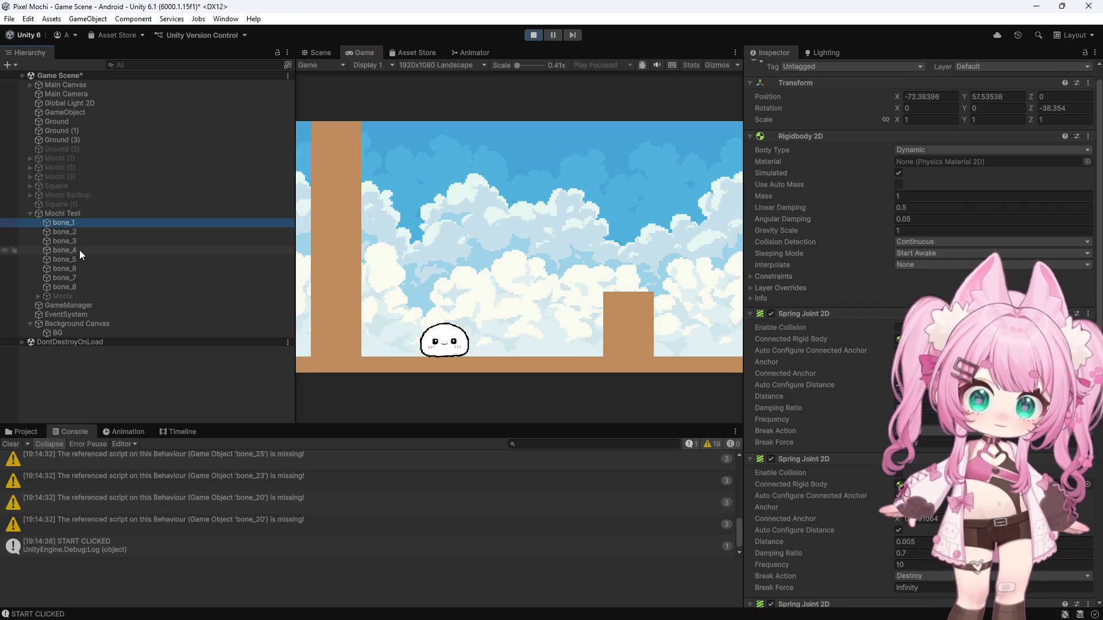
left_click(80, 250)
left_click(70, 268)
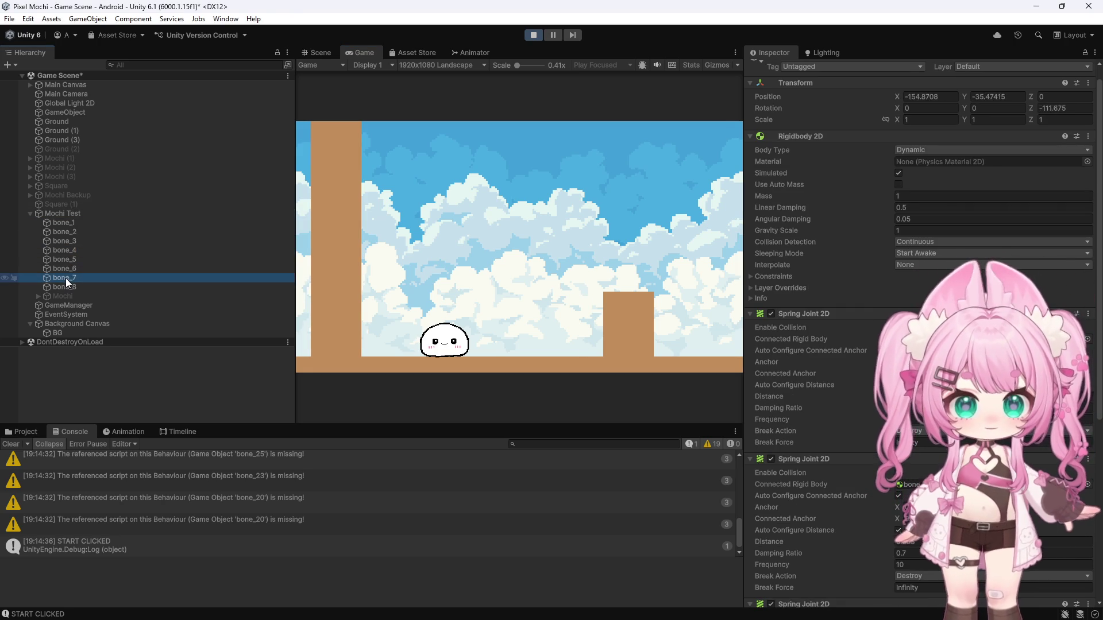
left_click(86, 213)
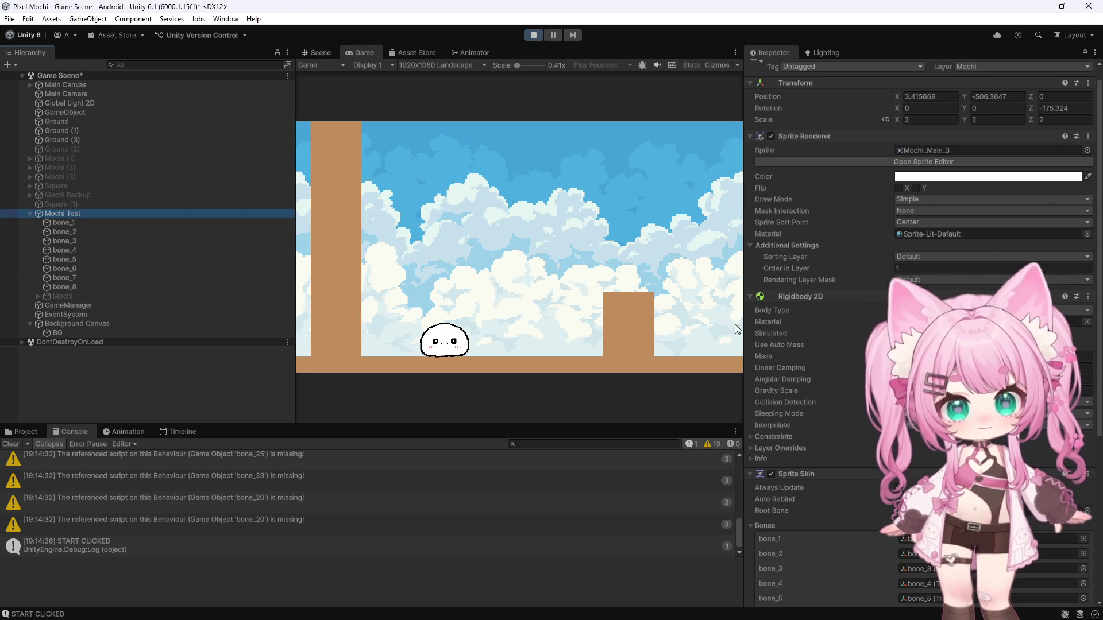
scroll(765, 318, "down", 4)
scroll(800, 411, "down", 2)
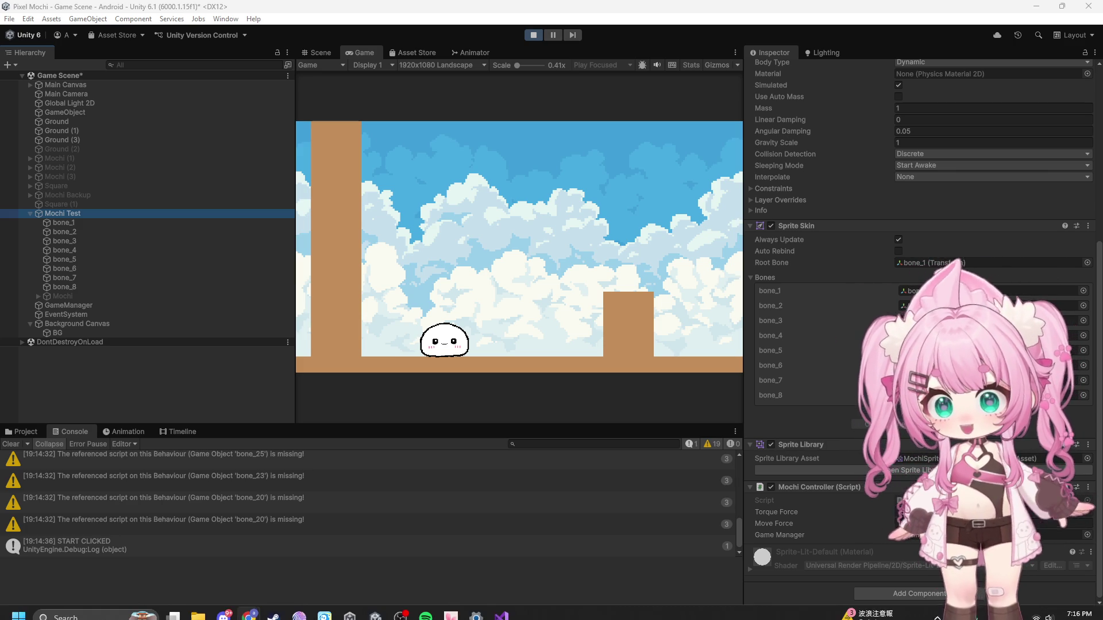
- Replace MochiController with the mainBody version applying force and torque only to the main body, and save all
left_click(501, 606)
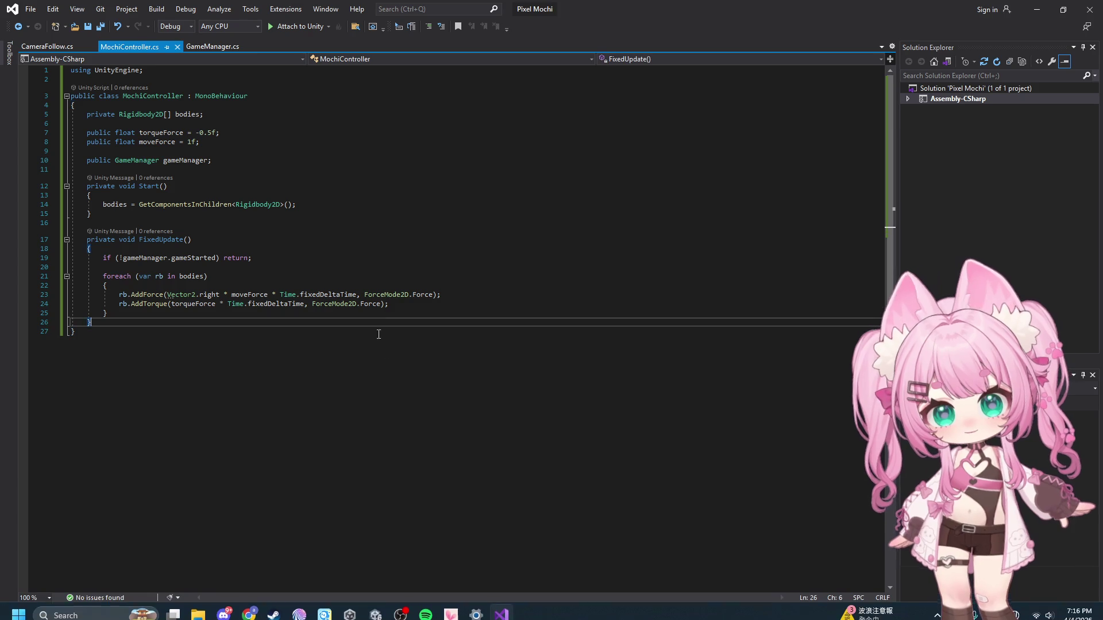
key("ctrl+a")
type("using UnityEngine;  public class MochiController : MonoBehaviour {     public Rigidbody2D mainBody; // 👈 assign center bone in Inspector     private Rigidbody2D[] bodies;      public float torqueForce = -5f;     public float moveForce = 10f;      public GameManager gameManager;      private void Start()     {         bodies = GetComponentsInChildren<Rigidbody2D>();          // Safety fallback (if you forget to assign mainBody)         if (mainBody == null && bodies.Length > 0)         {             mainBody = bodies[0];         }     }      private void FixedUpdate()     {         if (!gameManager.gameStarted) return;         if (mainBody == null) return;          // ✅ Apply movement ONLY to main body         mainBody.AddForce(Vector2.right * moveForce, ForceMode2D.Force);         mainBody.AddTorque(torqueForce, ForceMode2D.Force);     } }")
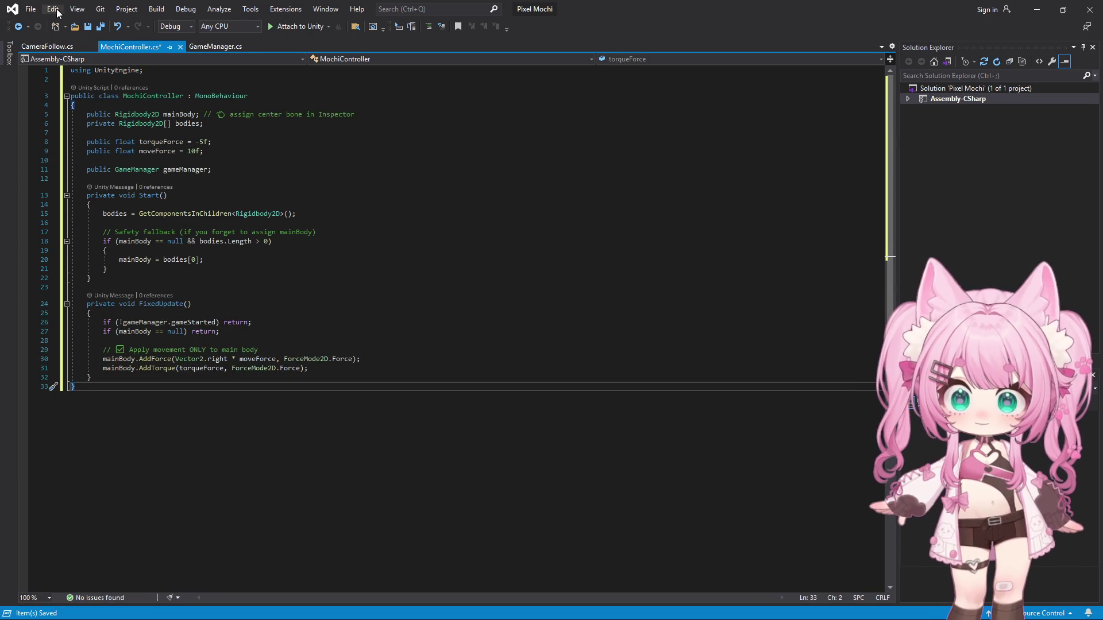
left_click(31, 8)
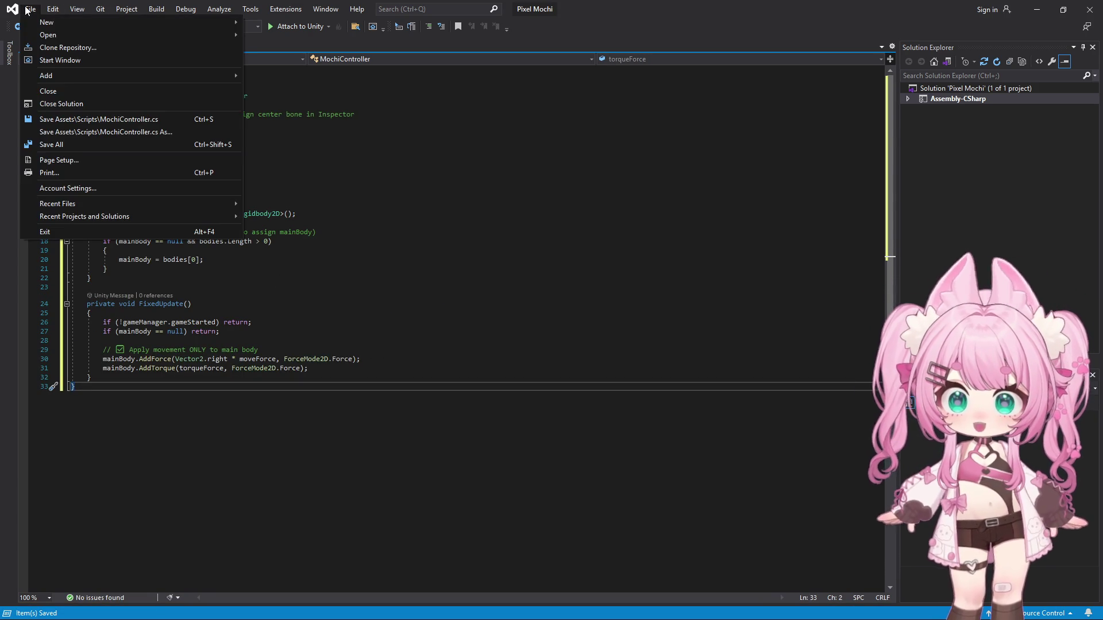
left_click(72, 143)
- Return to Unity, stop the running game and start a fresh play test
left_click(1089, 8)
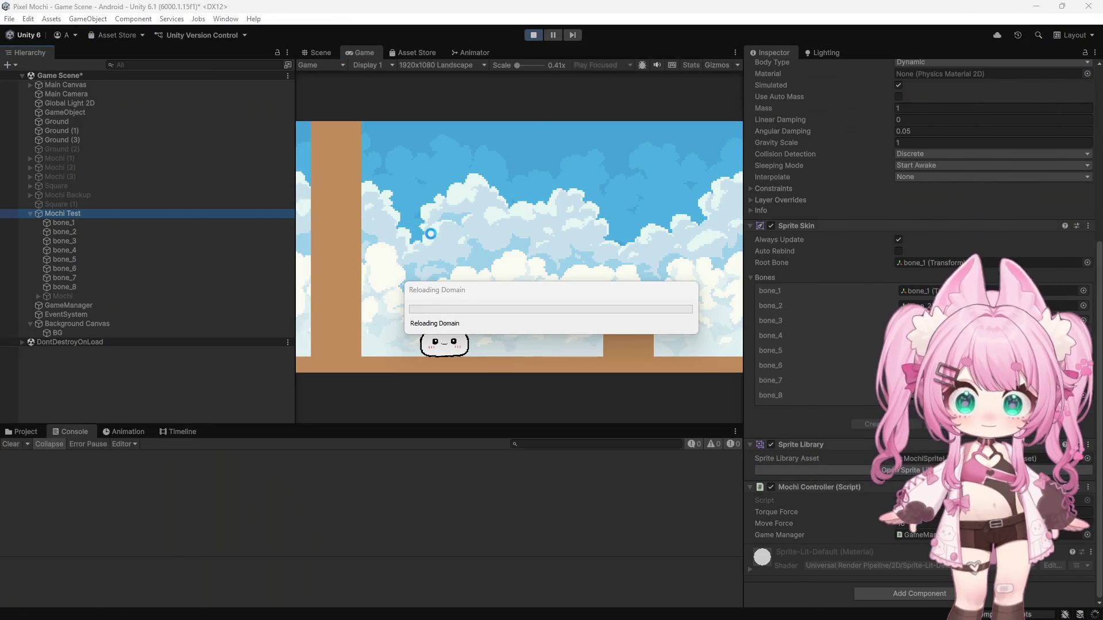
left_click(534, 35)
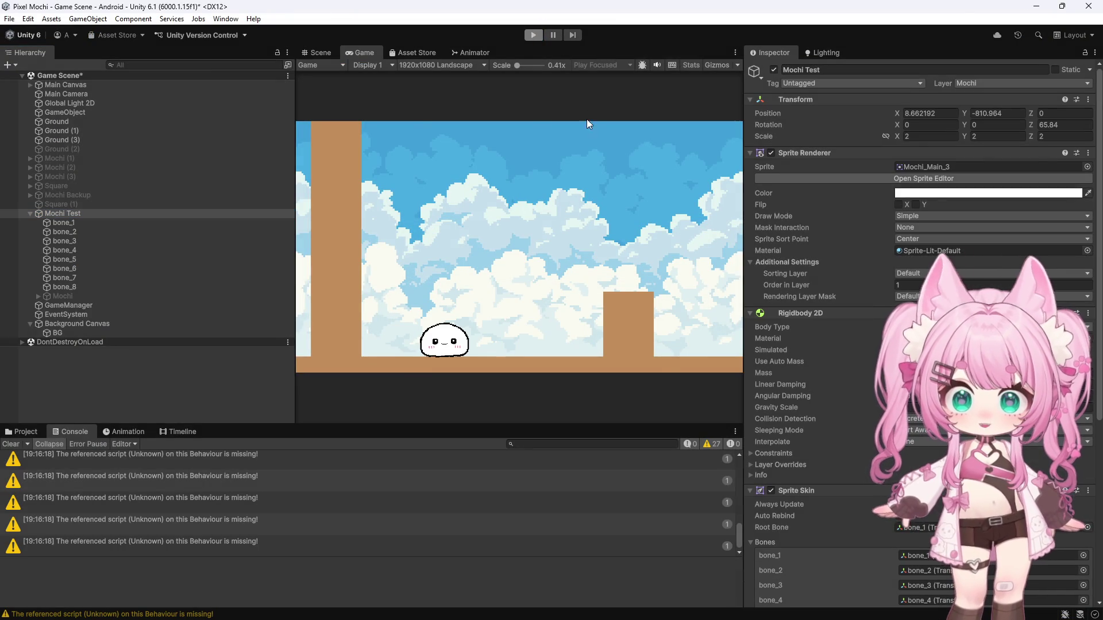
left_click(535, 34)
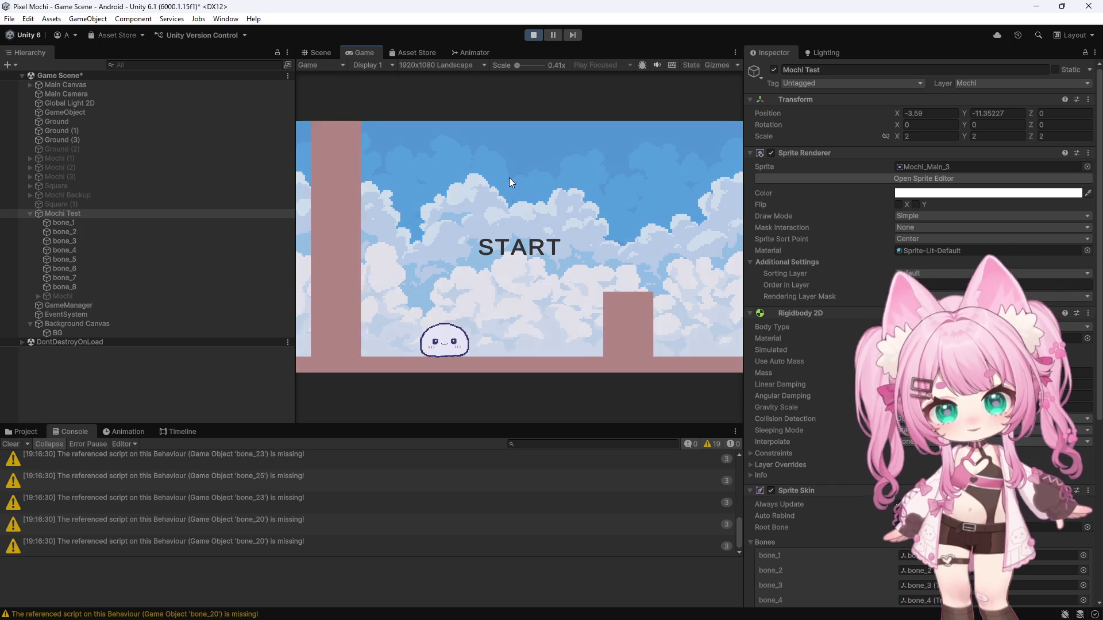
- Press START to test the mochi's rolling, stop play mode, and save the Game Scene
left_click(510, 179)
scroll(856, 329, "down", 3)
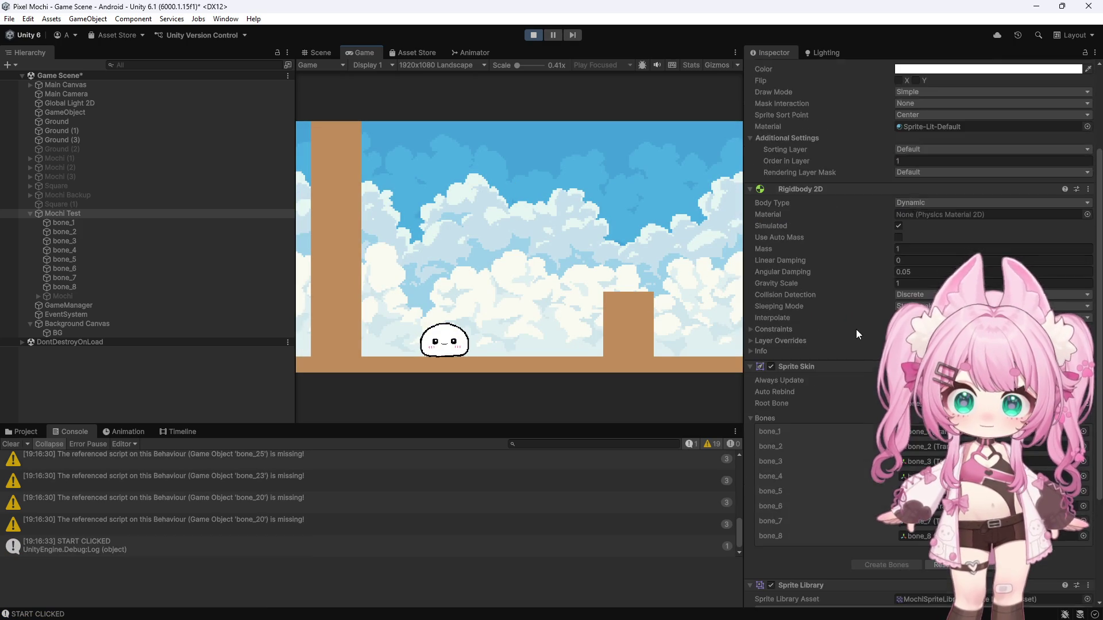
scroll(874, 371, "down", 3)
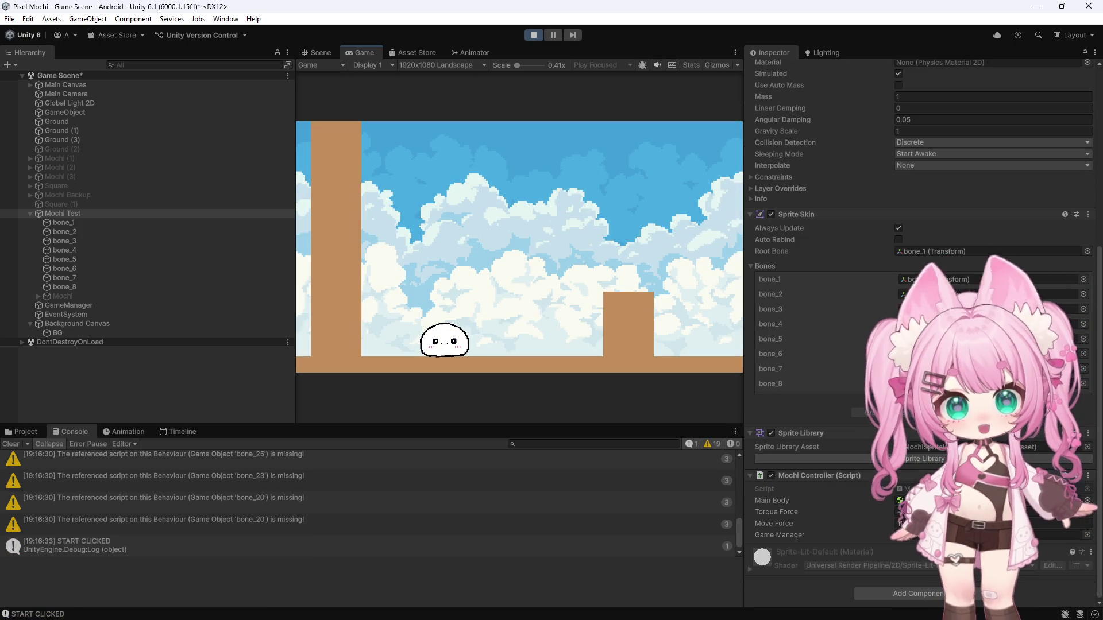
left_click(534, 36)
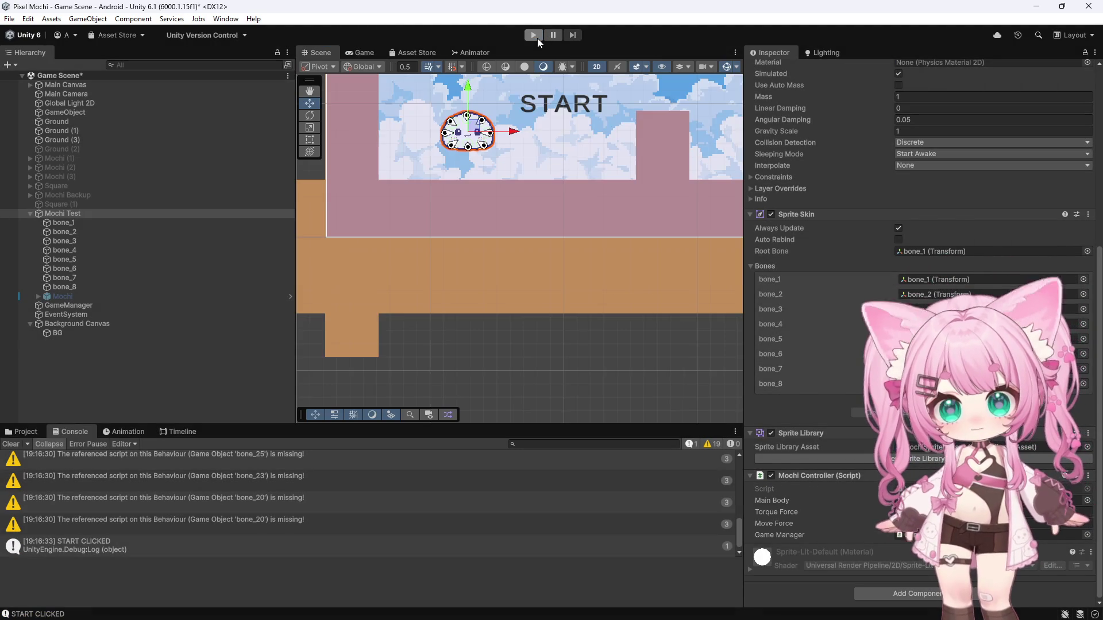
left_click(9, 18)
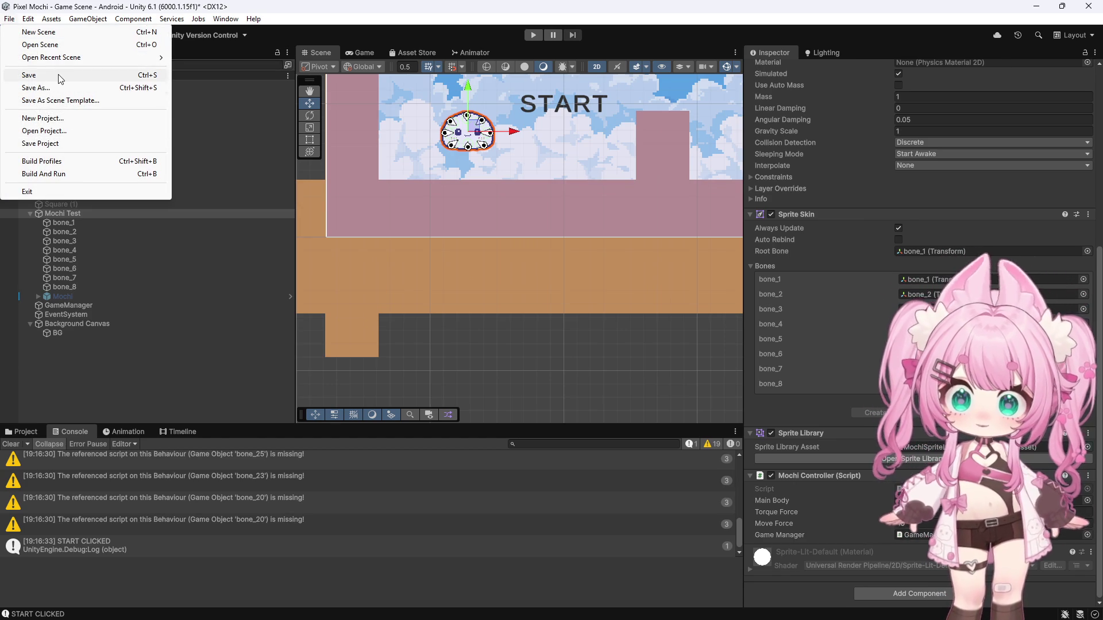
left_click(48, 74)
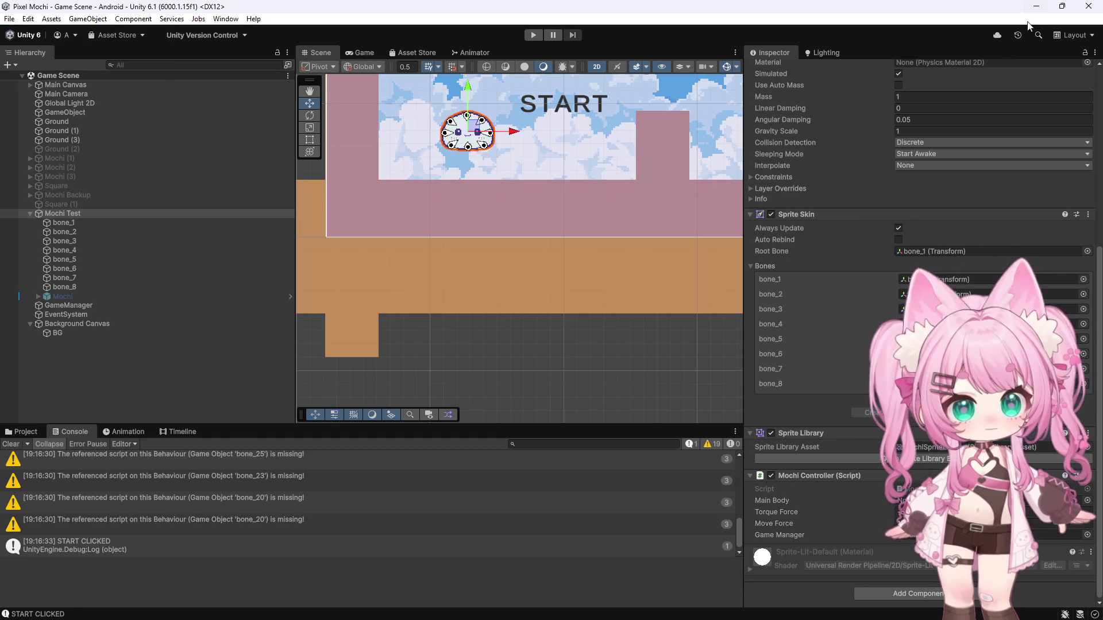
- Undo MochiController back to the version that pushes and spins bodies in FixedUpdate
key("alt+Tab")
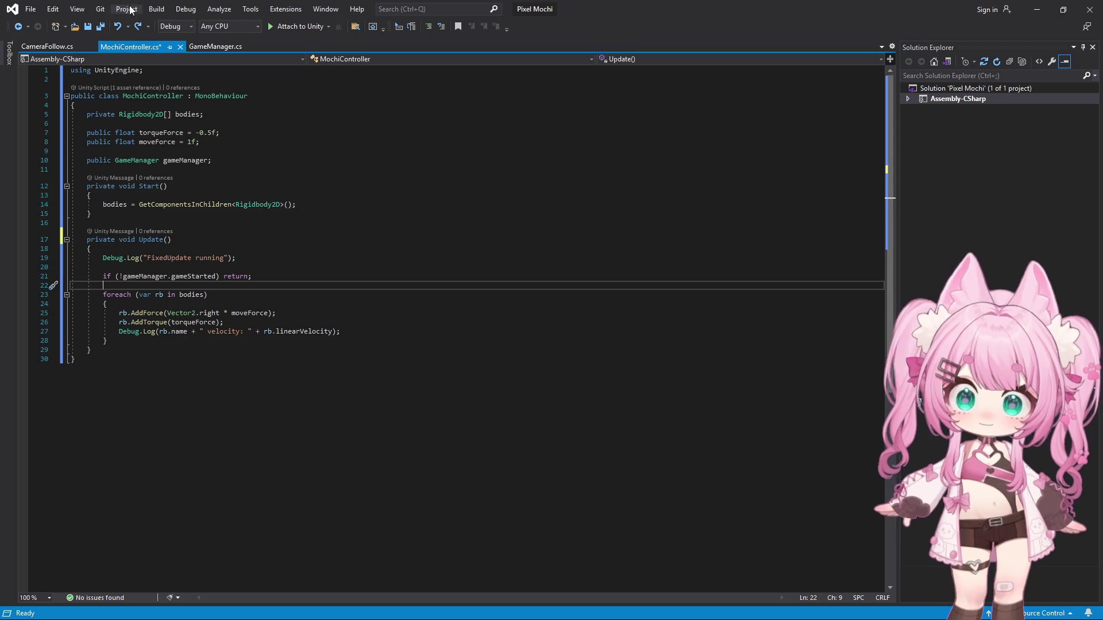
left_click(485, 334)
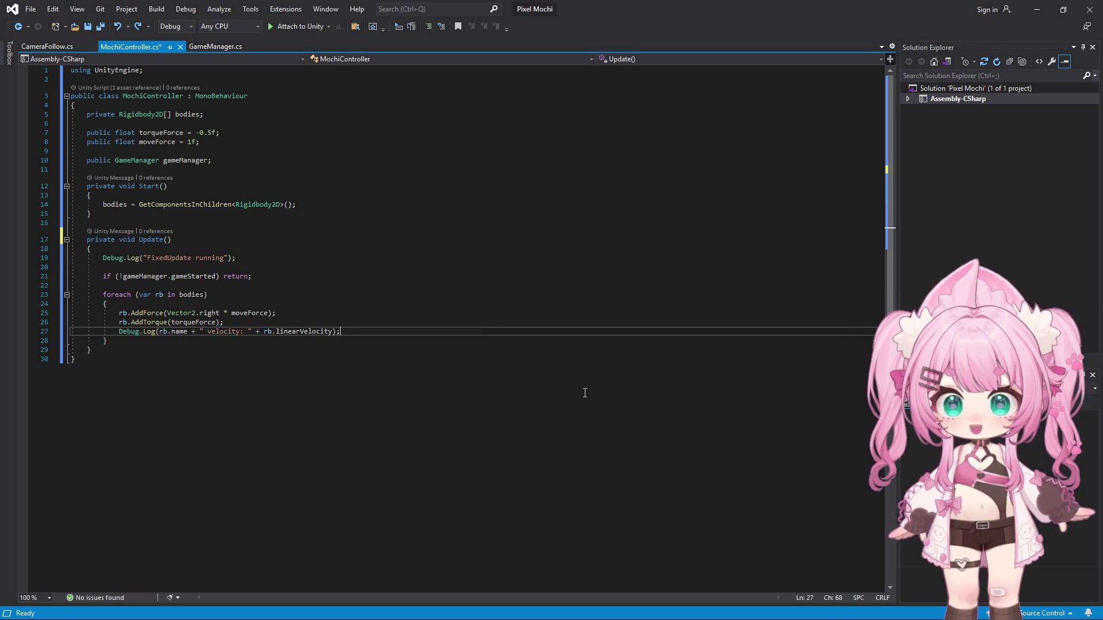
key("Up")
key("Up")
key("Up")
key("ctrl+Left")
key("ctrl+Left")
type("F")
key("ctrl+z")
key("ctrl+z")
key("ctrl+z")
key("ctrl+z")
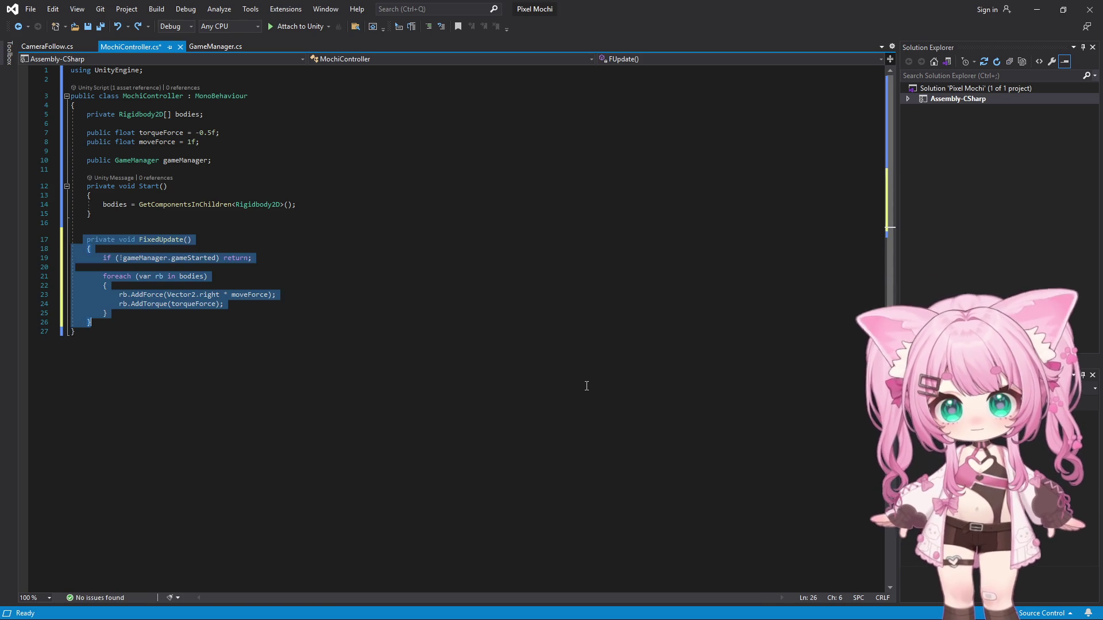
key("ctrl+z")
key("ctrl+z")
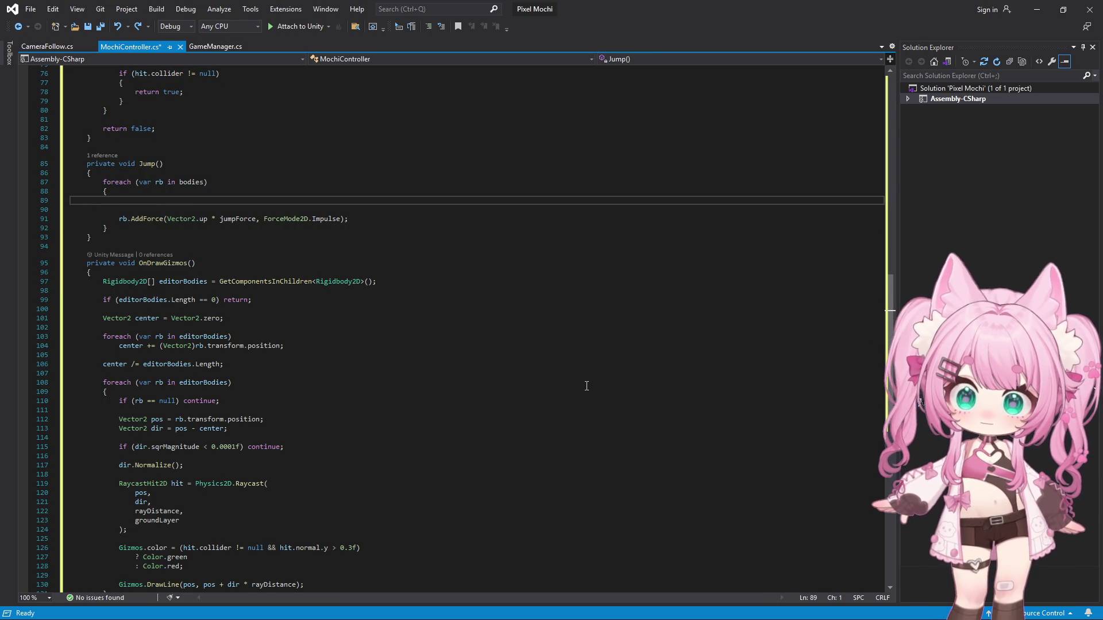
scroll(497, 360, "up", 3)
scroll(492, 363, "up", 5)
scroll(323, 325, "up", 5)
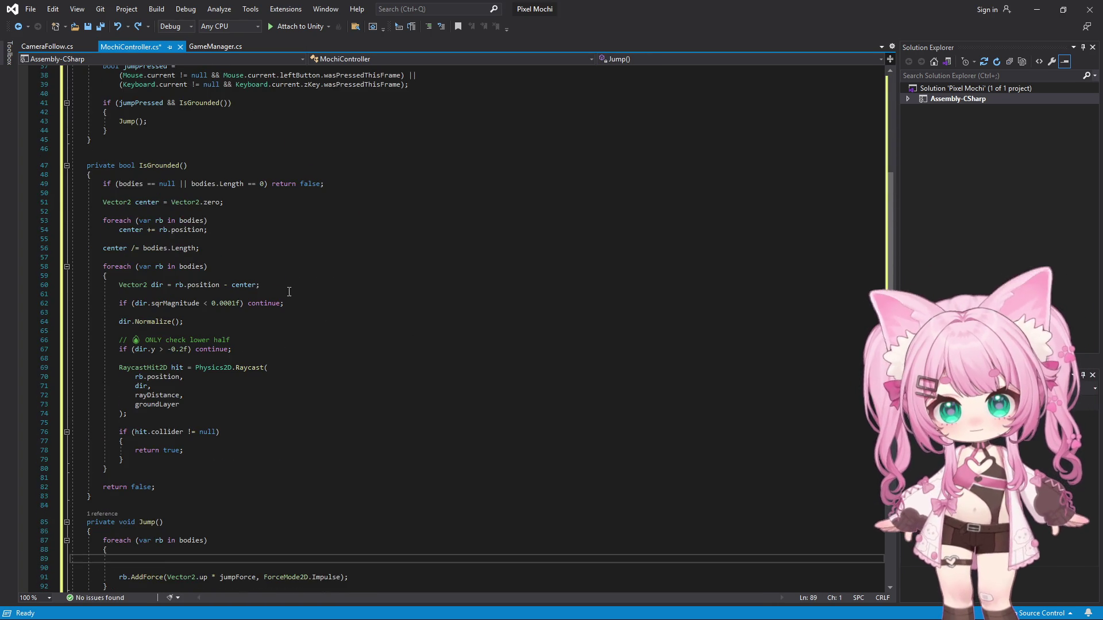
scroll(274, 269, "up", 4)
scroll(271, 265, "up", 4)
scroll(267, 258, "up", 1)
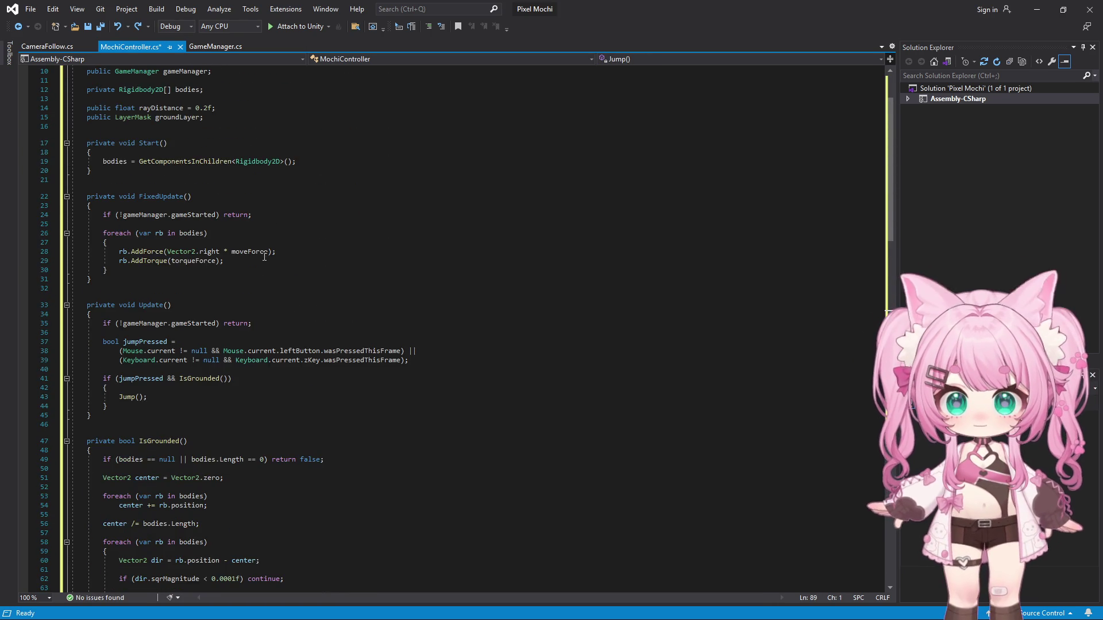
scroll(264, 256, "down", 1)
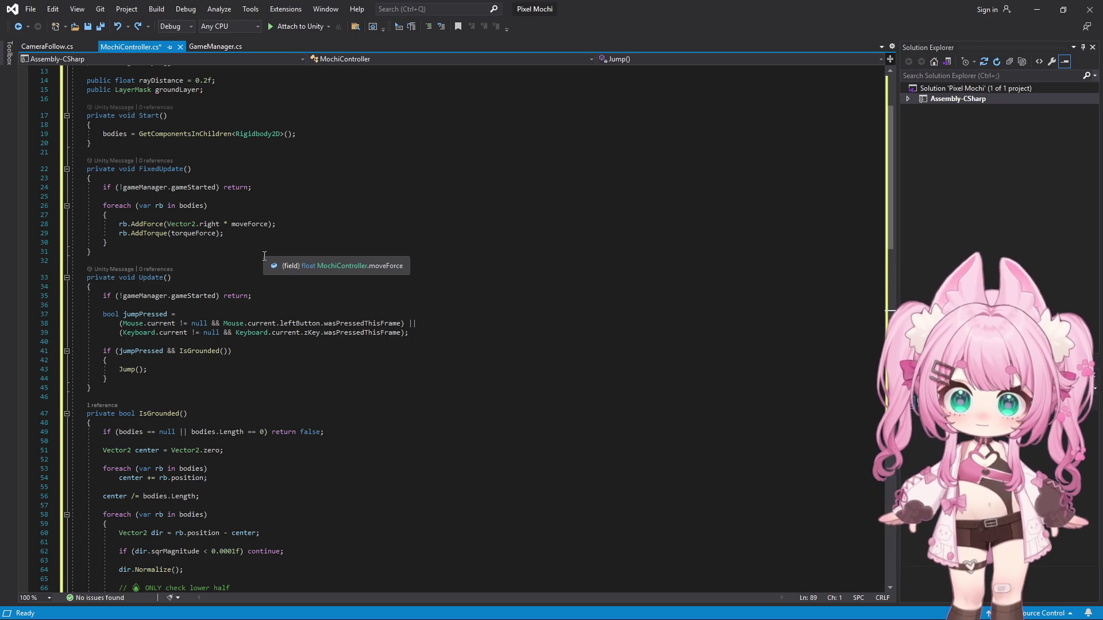
scroll(258, 253, "up", 1)
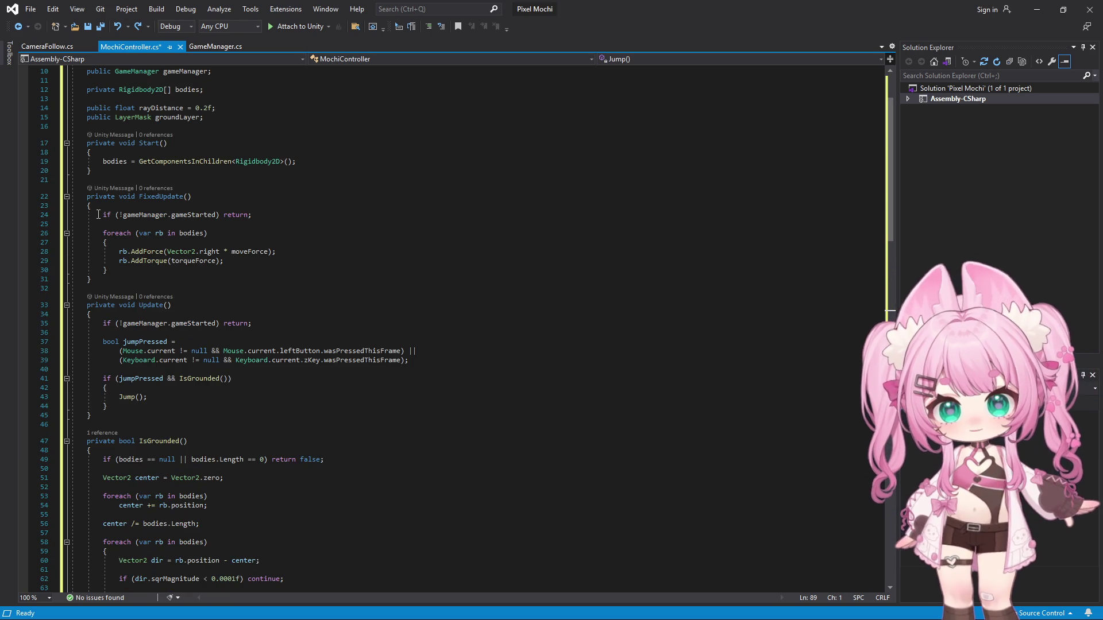
- Copy the FixedUpdate movement loop, paste it into Update's game-started check, then undo the paste
left_click_drag(101, 214, 256, 275)
key("ctrl+c")
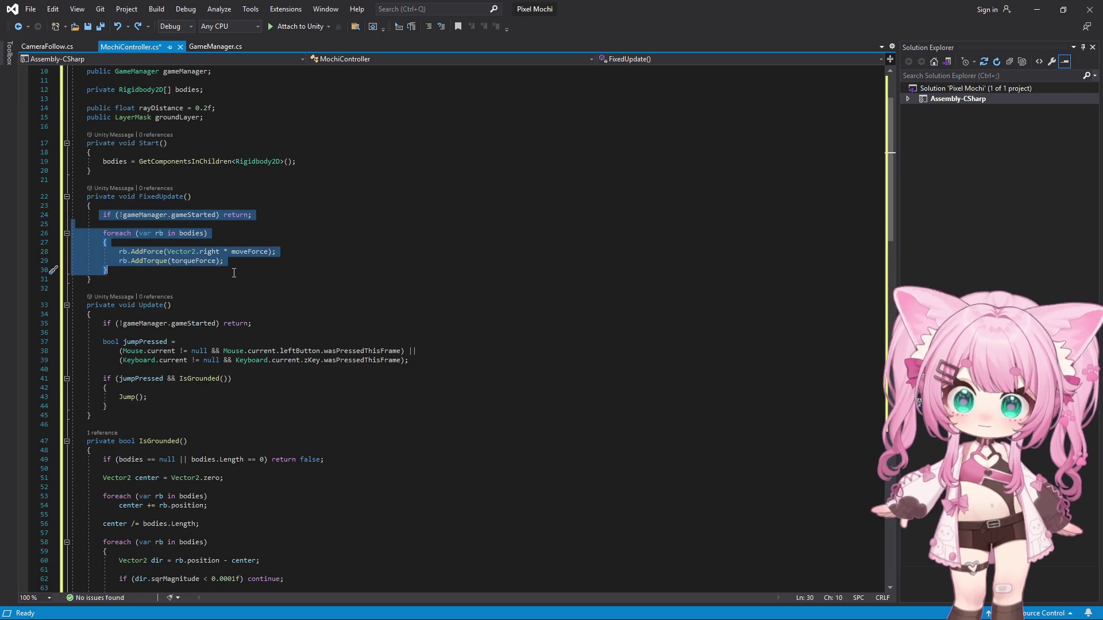
left_click(274, 321)
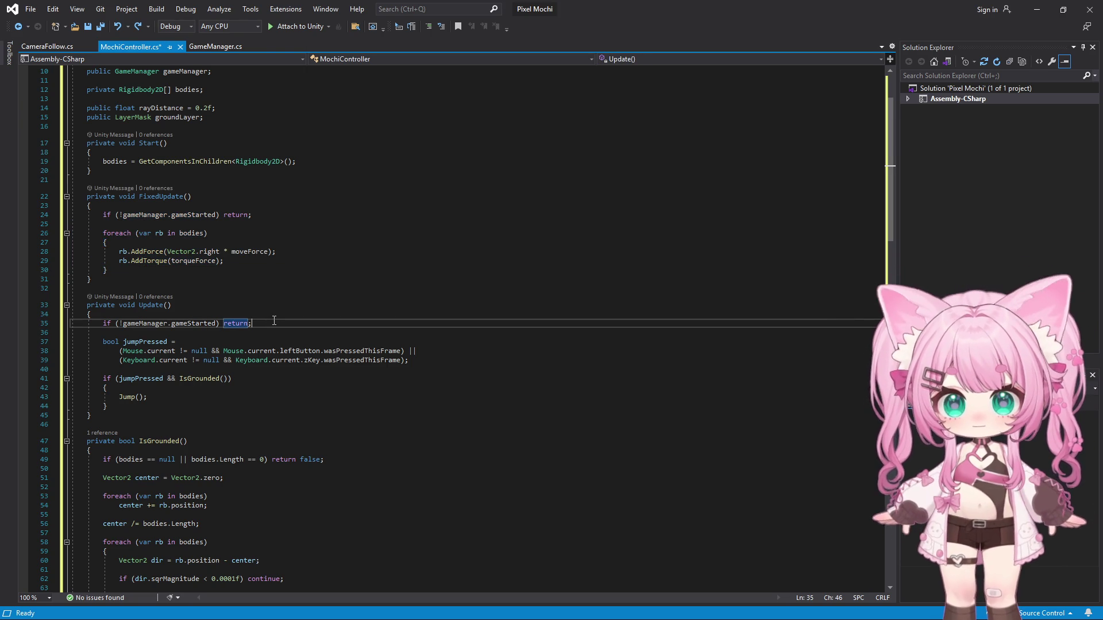
key("Return")
type("{")
key("Return")
key("ctrl+v")
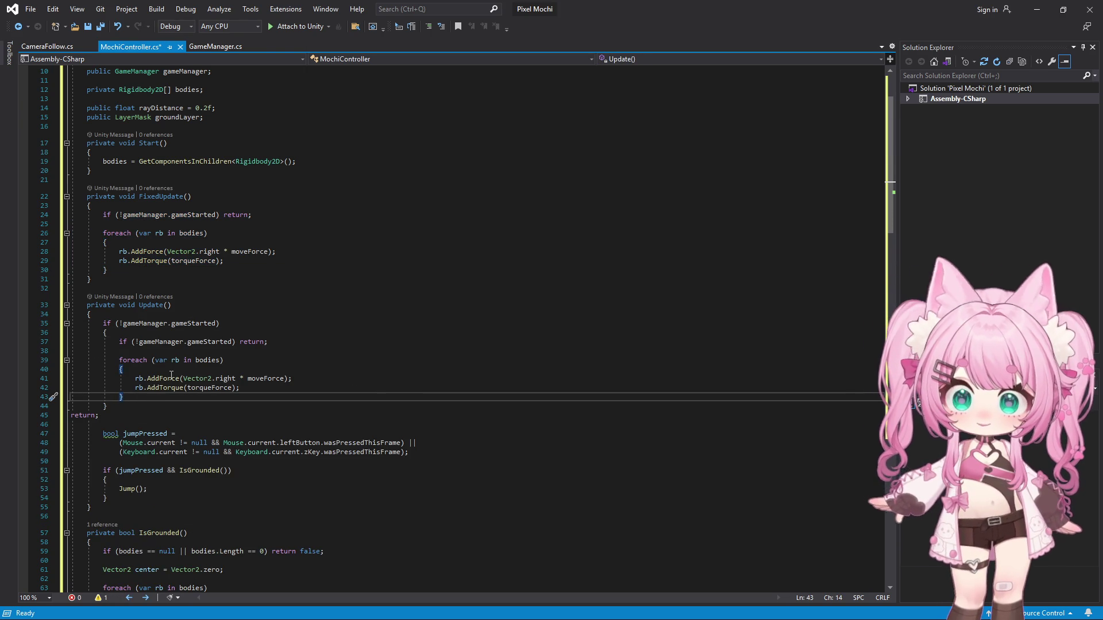
key("ctrl+z")
key("ctrl+z")
key("ctrl+z")
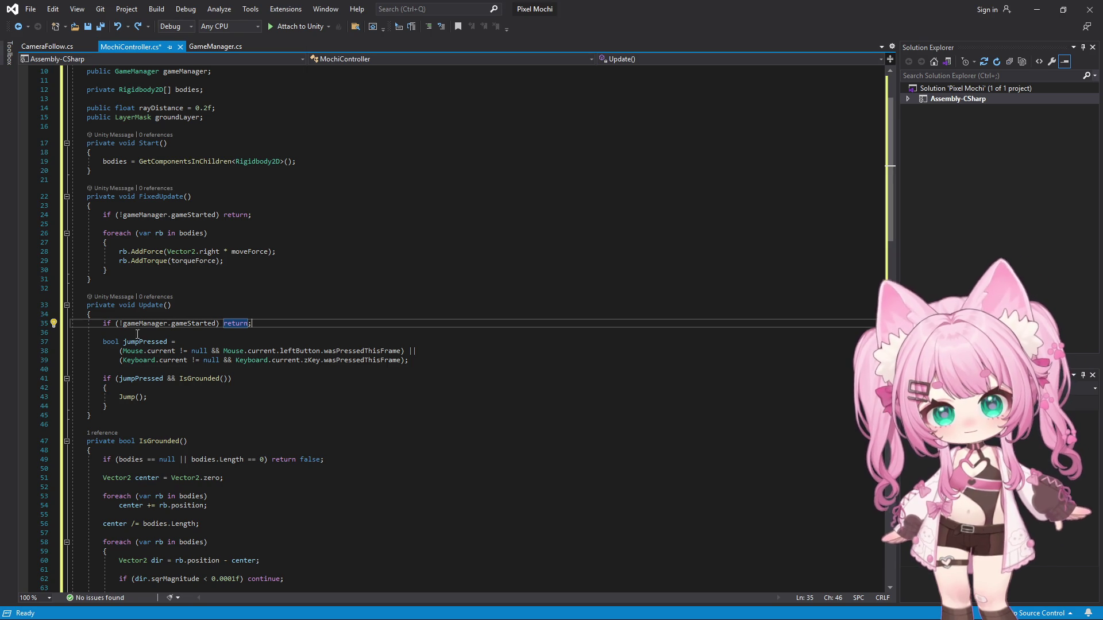
left_click(83, 307)
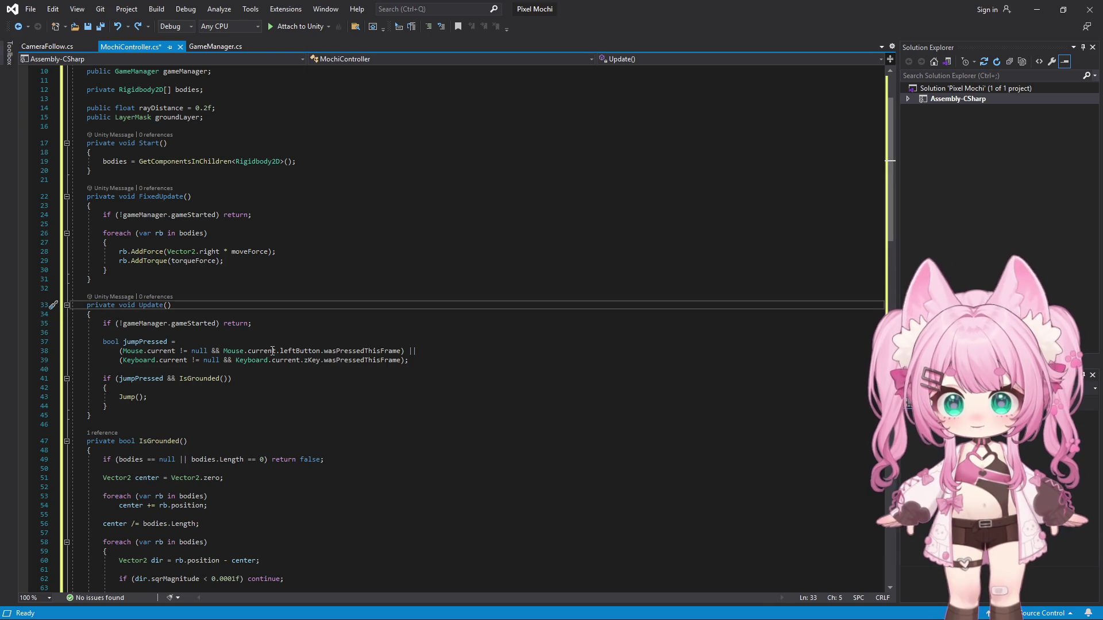
type("/")
type("/")
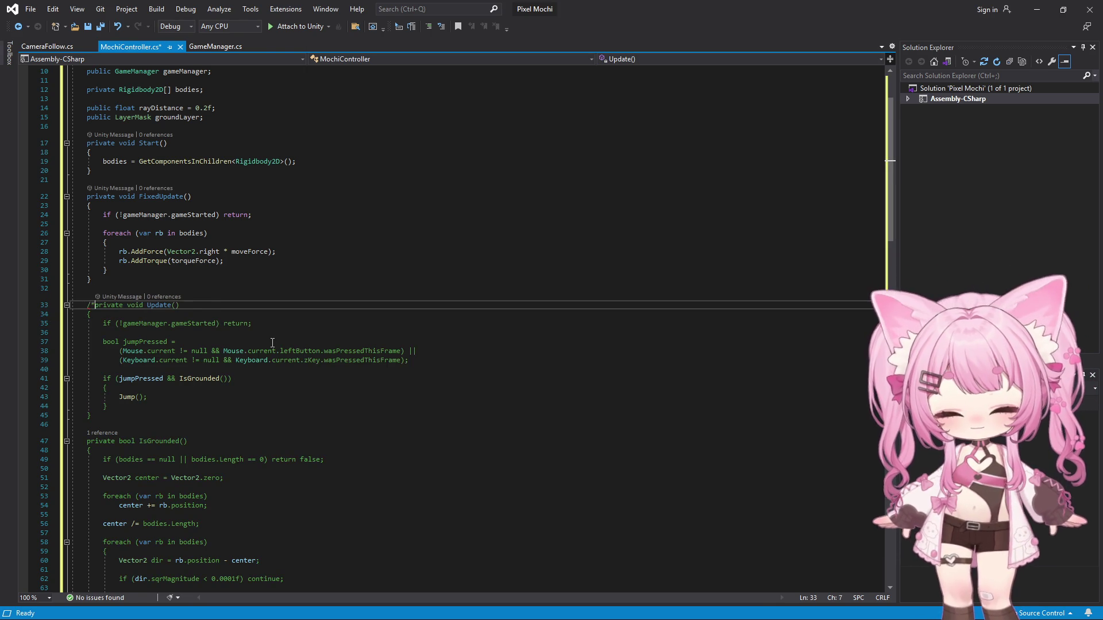
scroll(259, 362, "down", 3)
scroll(216, 405, "down", 6)
scroll(157, 471, "down", 7)
scroll(152, 479, "down", 13)
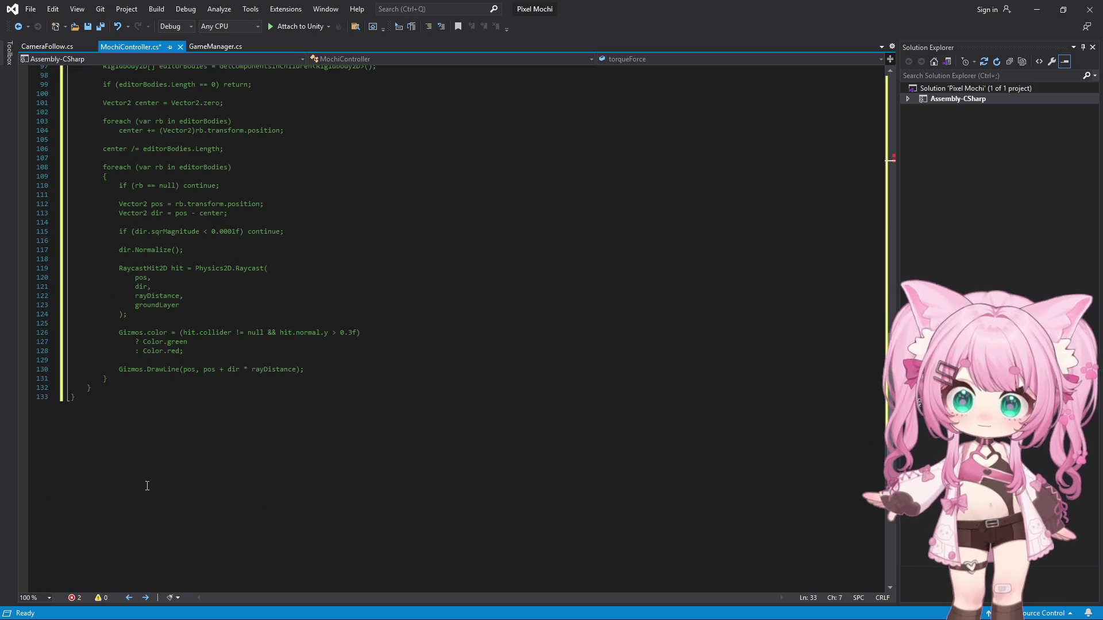
- Rename FixedUpdate to Update so movement runs each frame, and save all files
left_click(106, 380)
key("Down")
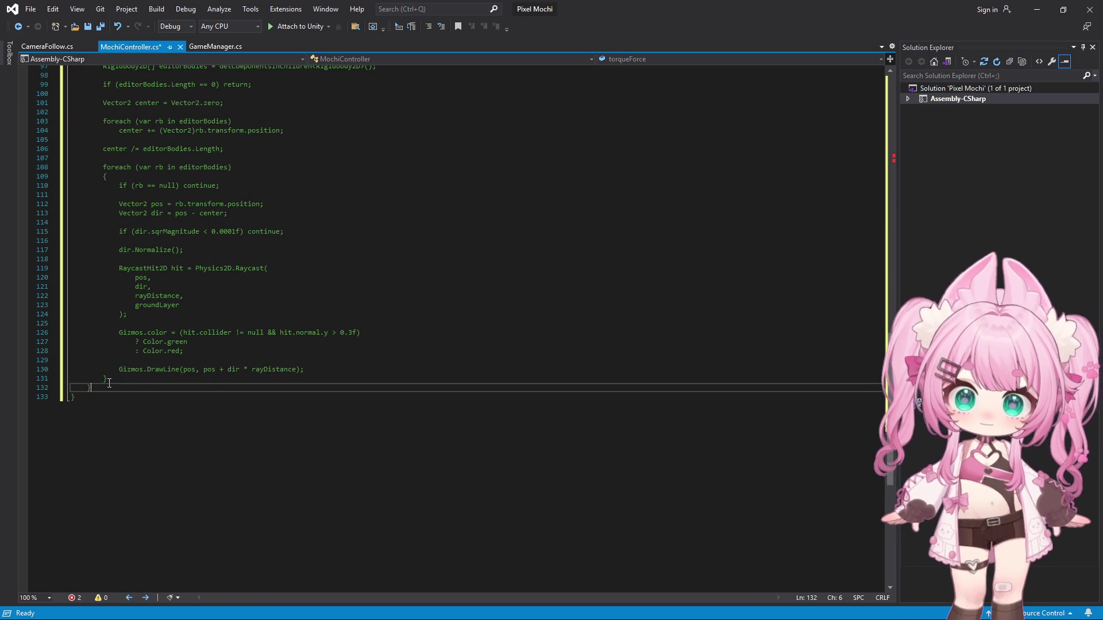
scroll(109, 384, "up", 8)
scroll(113, 388, "up", 8)
scroll(121, 392, "up", 8)
scroll(140, 403, "up", 8)
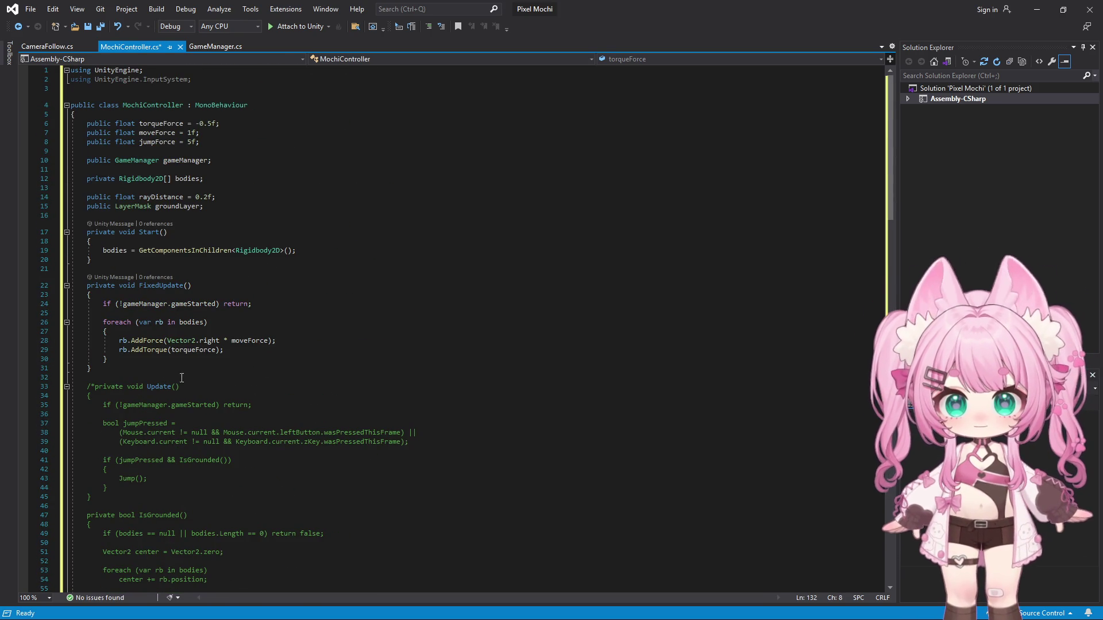
double_click(168, 285)
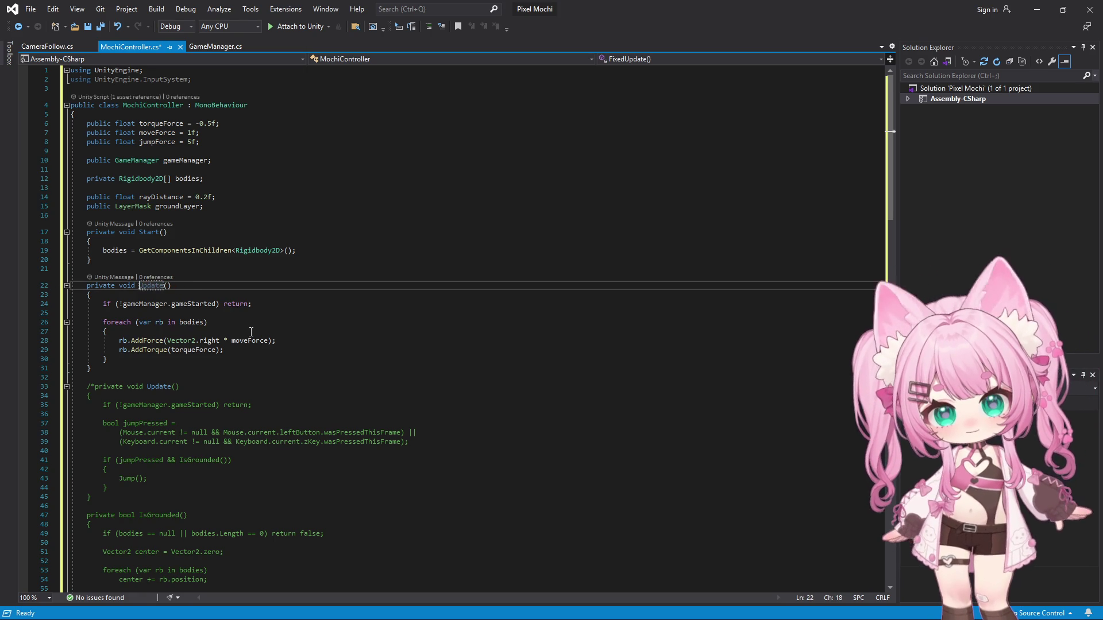
left_click_drag(223, 303, 252, 304)
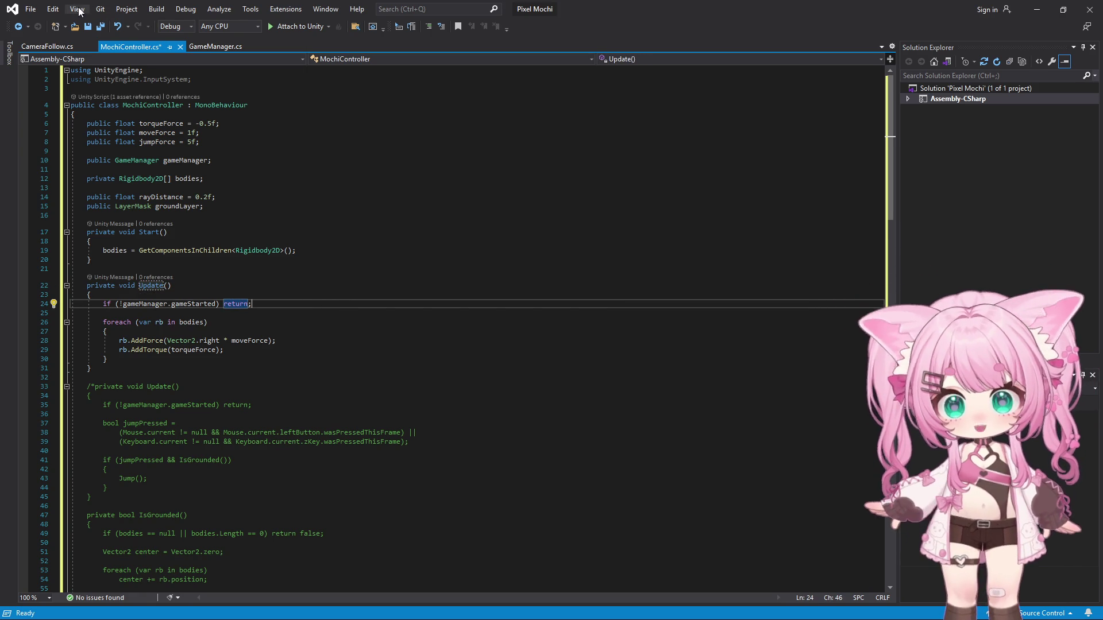
left_click(31, 10)
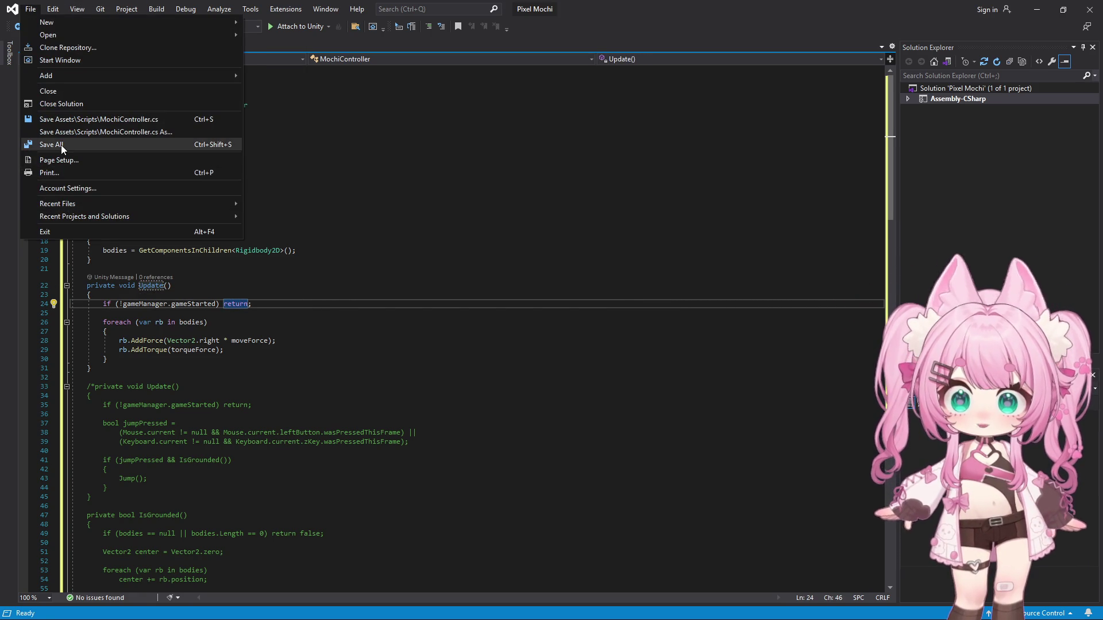
left_click(34, 146)
left_click(1069, 10)
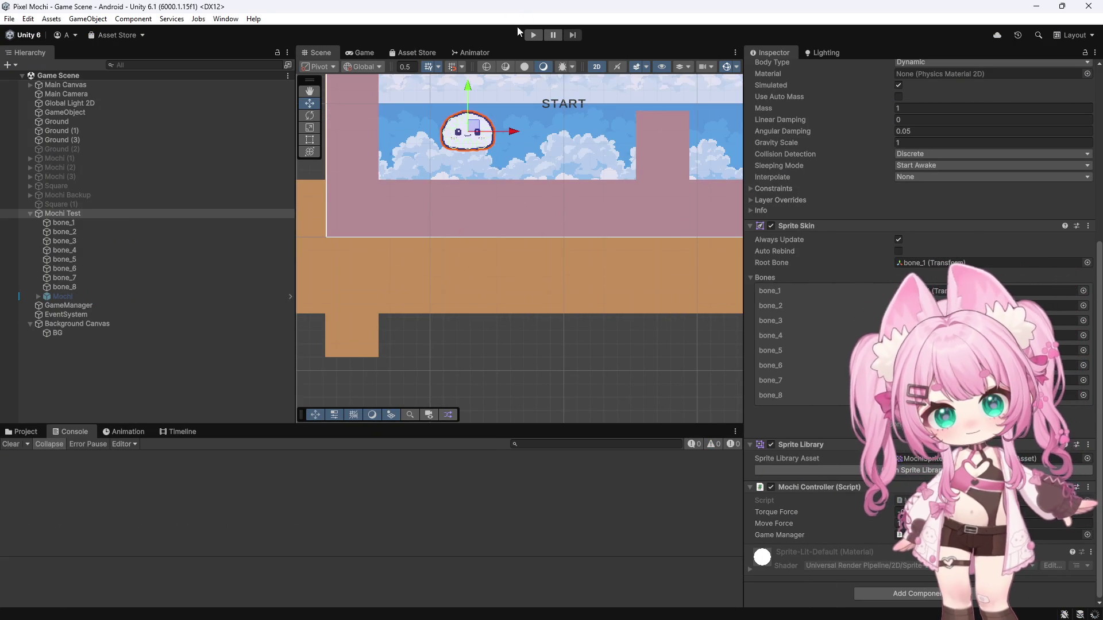
- Play-test the scene, press START to watch the mochi roll, then stop the run
left_click(533, 35)
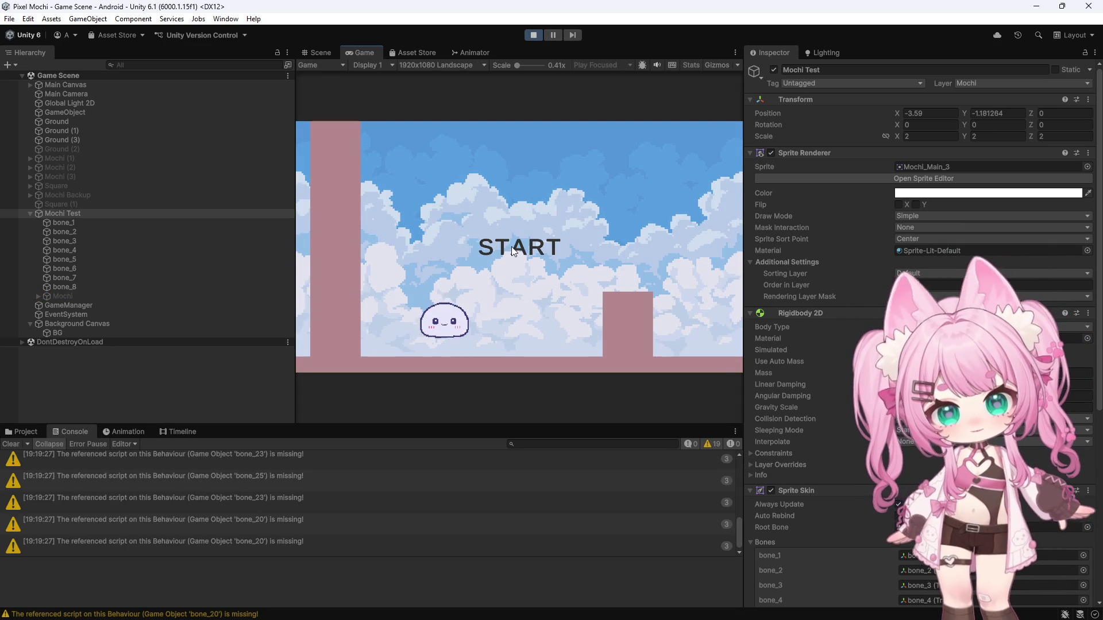
left_click(510, 231)
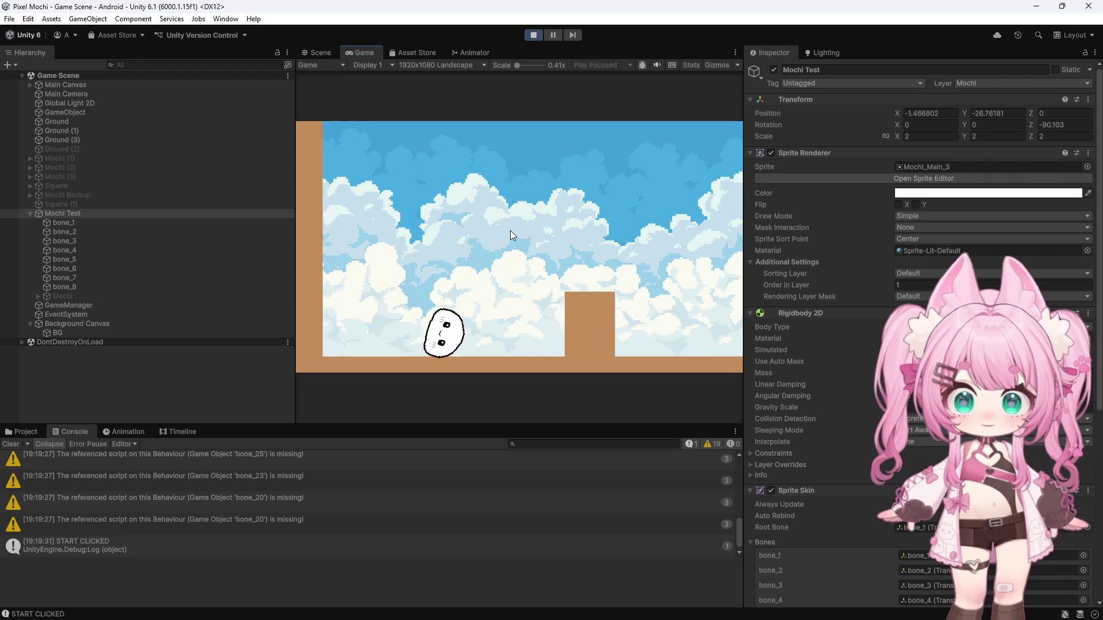
left_click(532, 38)
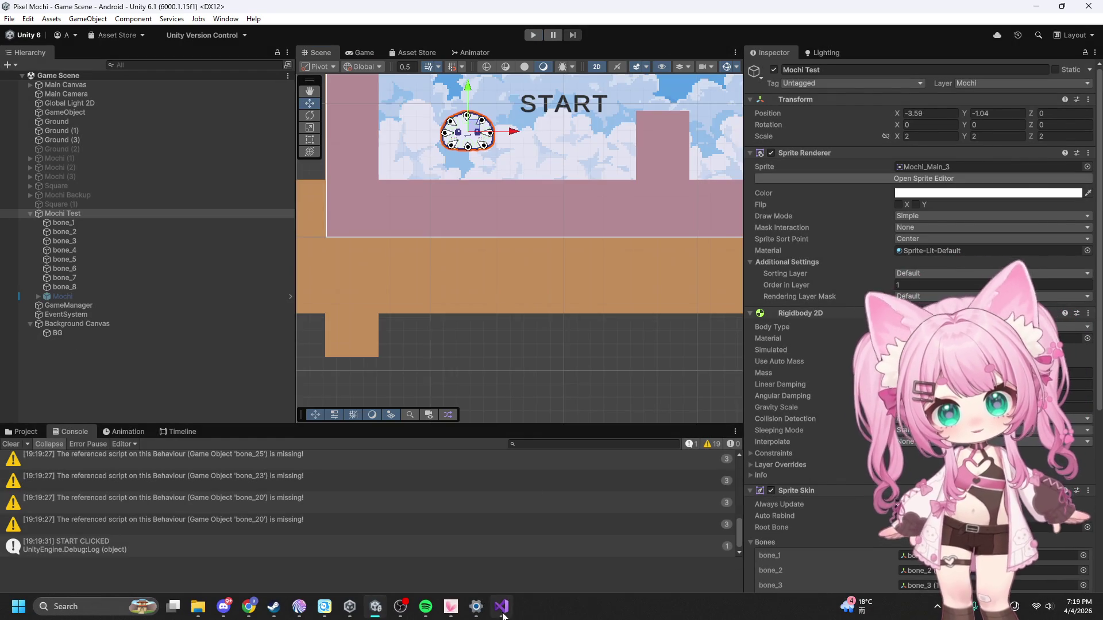
left_click(502, 608)
- Paste the jump-input check and Jump call after the movement loop in the active Update
key("Down")
key("Down")
key("Down")
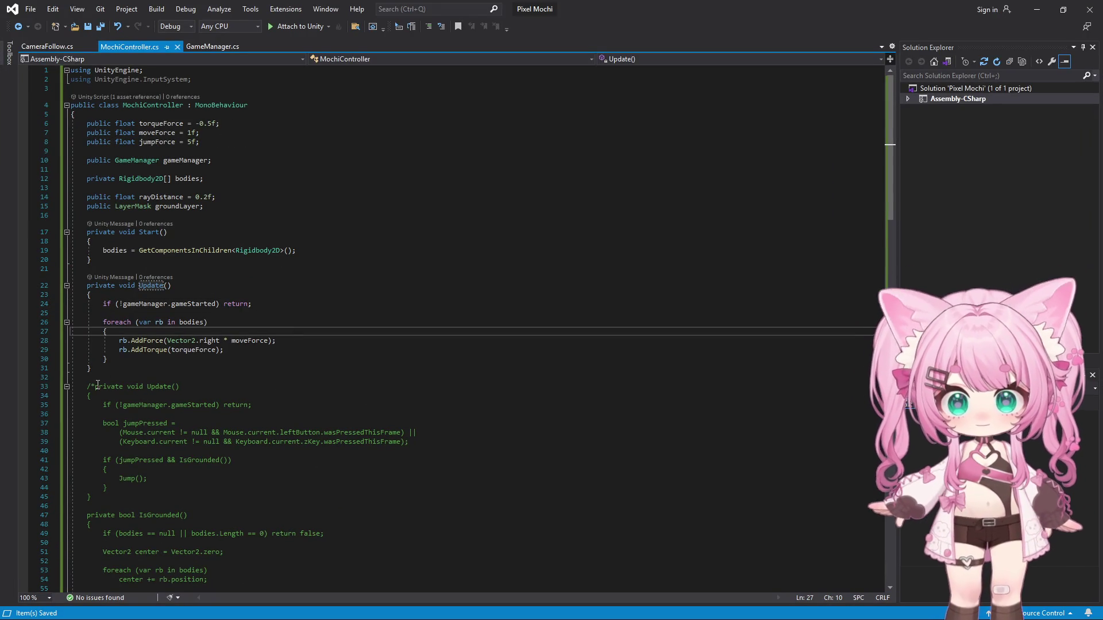
left_click_drag(103, 404, 200, 479)
key("ctrl+c")
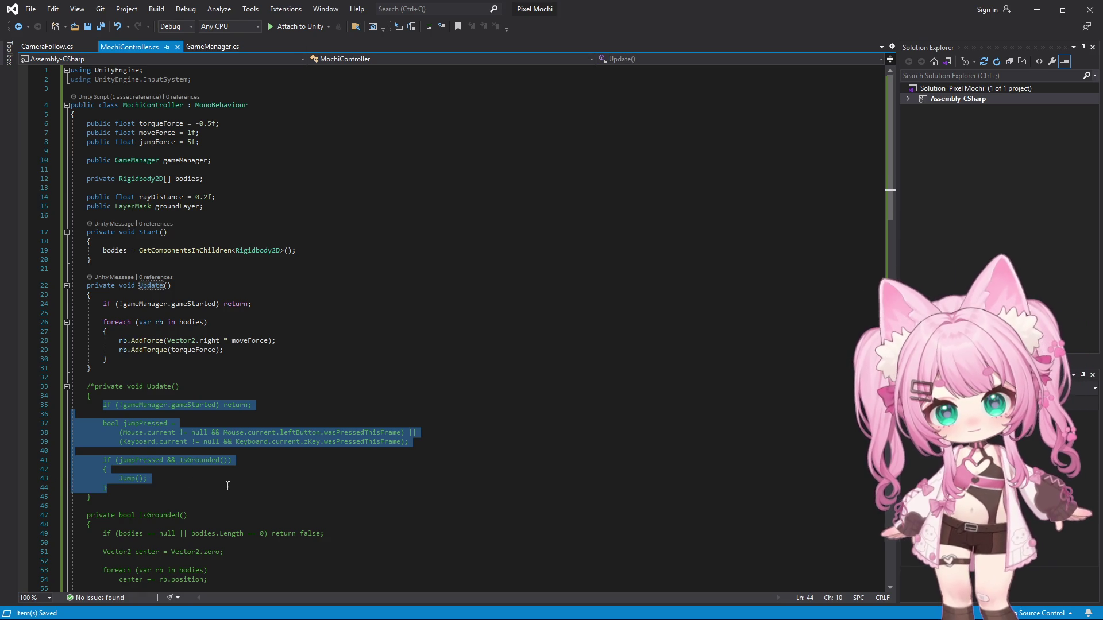
left_click(112, 359)
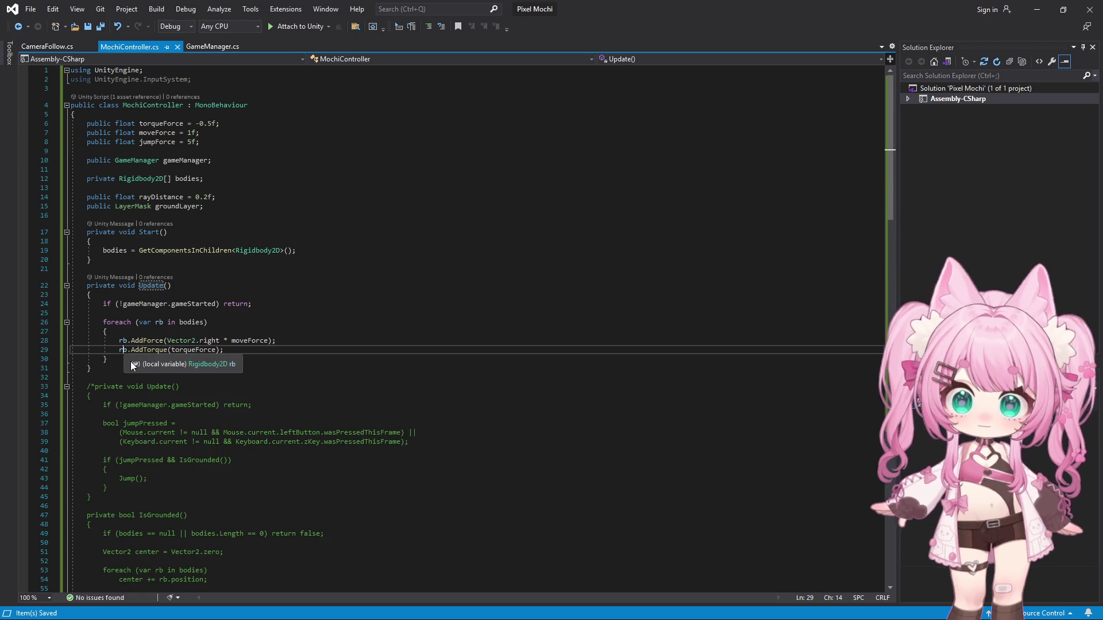
key("Return")
key("ctrl+v")
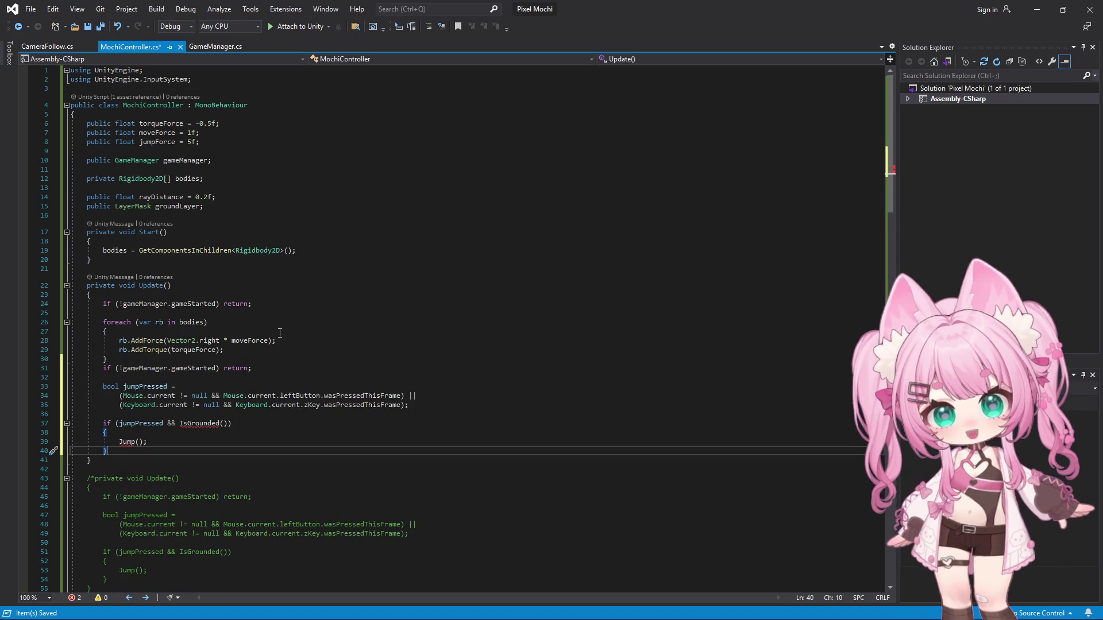
scroll(257, 362, "down", 4)
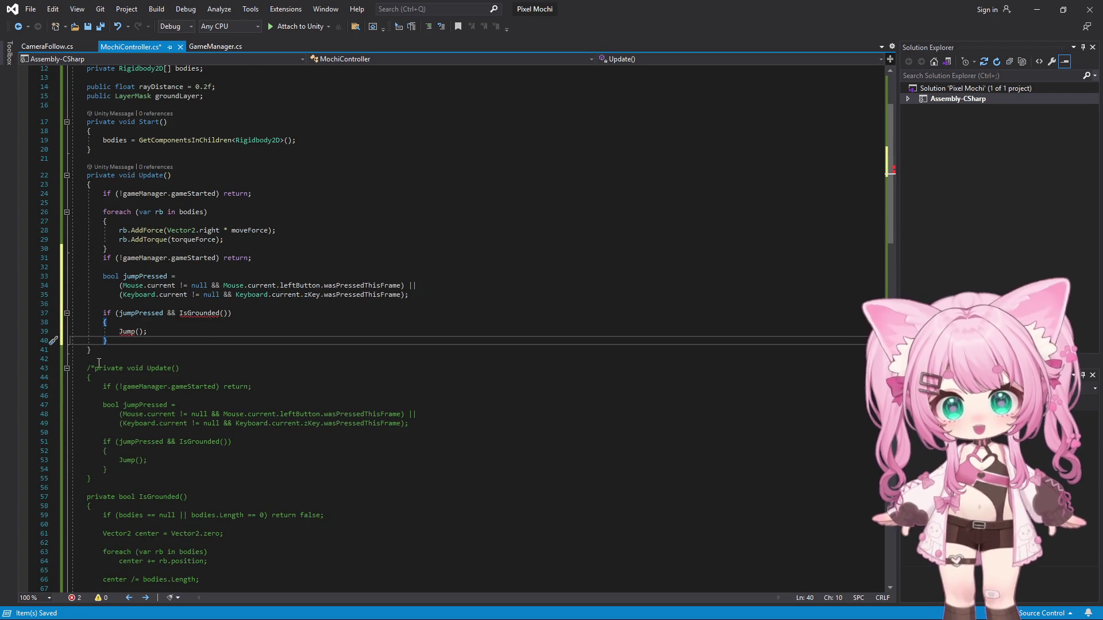
- Delete the old commented-out Update method and save all files
left_click(96, 368)
key("BackSpace")
key("BackSpace")
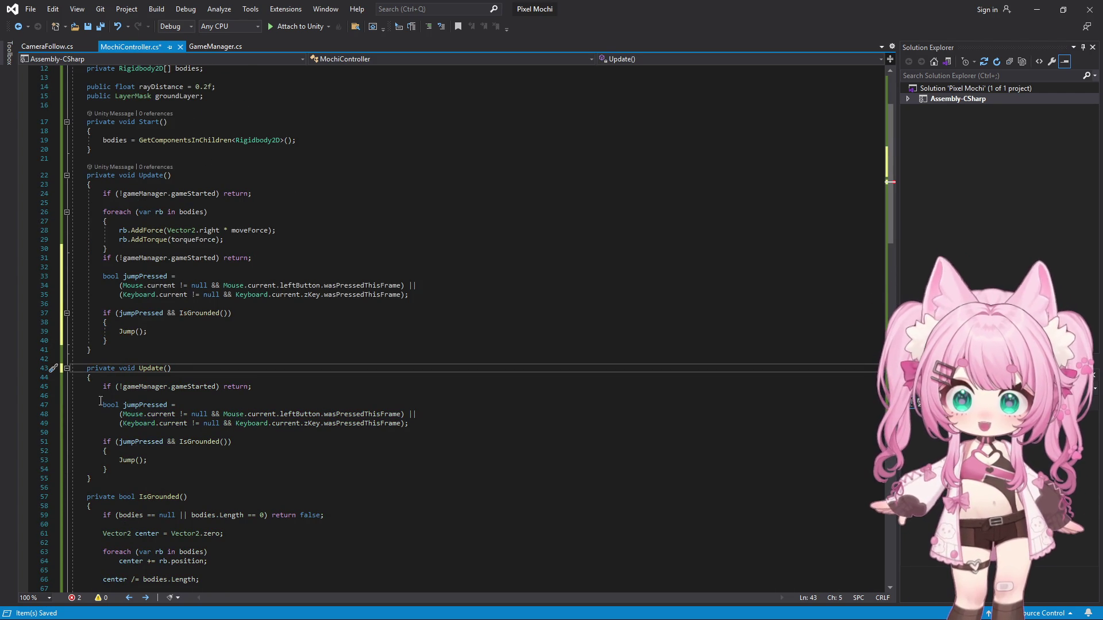
left_click_drag(117, 479, 86, 376)
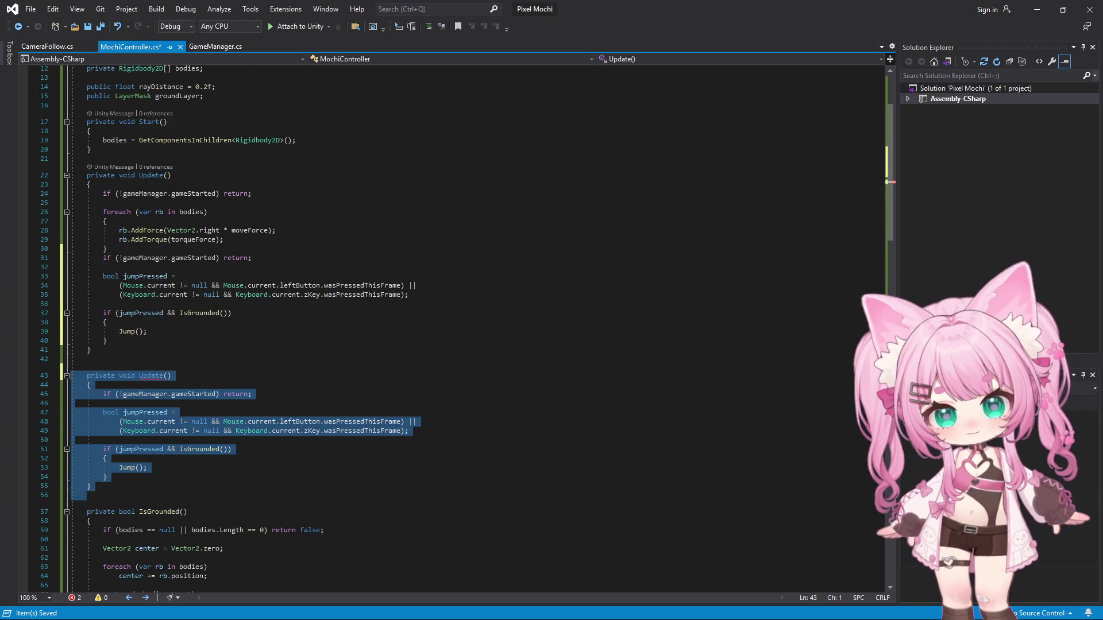
key("BackSpace")
key("BackSpace")
key("BackSpace")
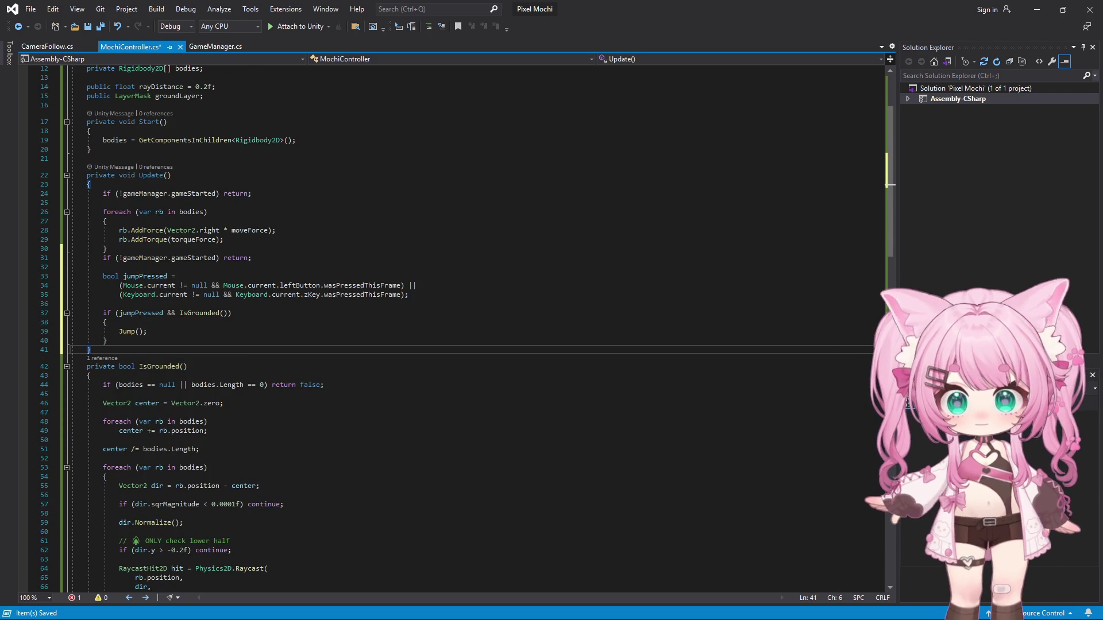
scroll(121, 381, "down", 7)
scroll(122, 381, "down", 10)
scroll(121, 381, "down", 11)
scroll(121, 381, "up", 3)
left_click(110, 422)
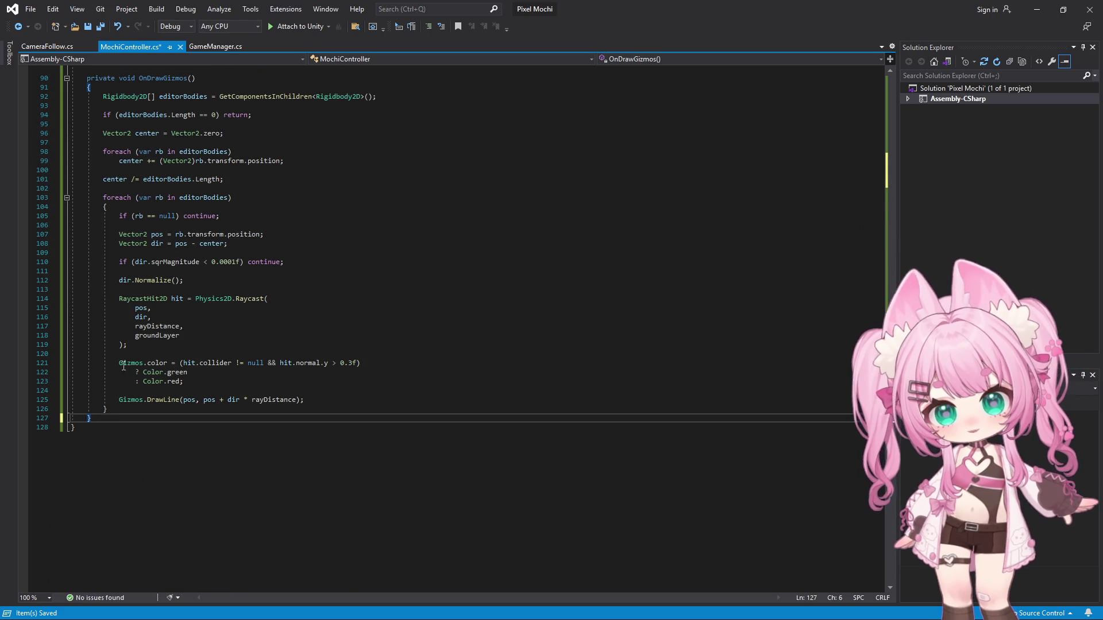
left_click(30, 11)
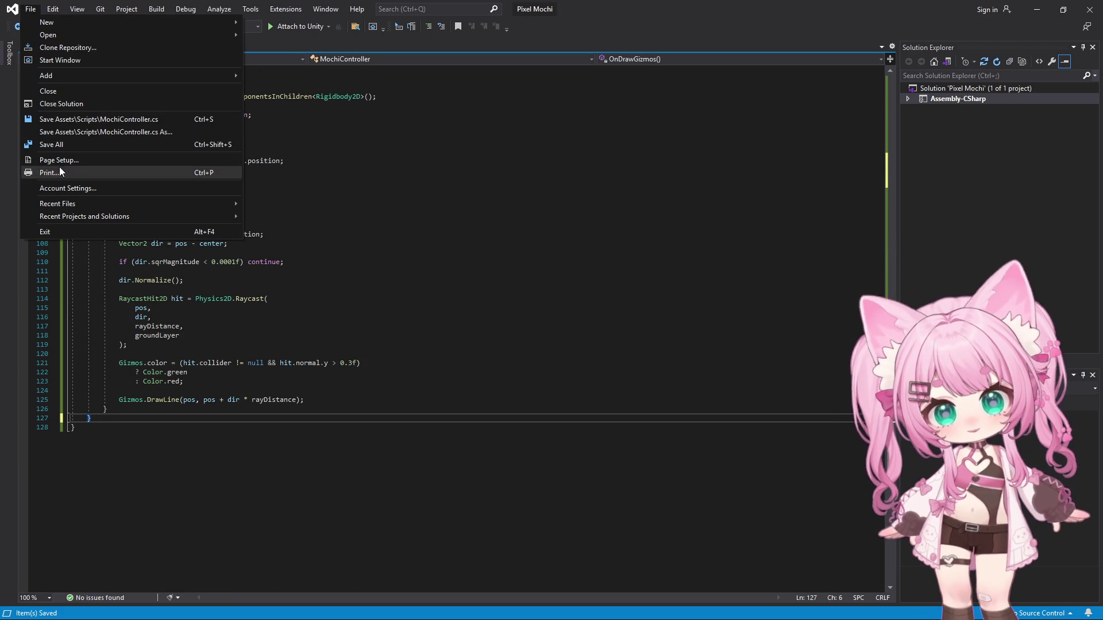
left_click(47, 146)
left_click(1036, 11)
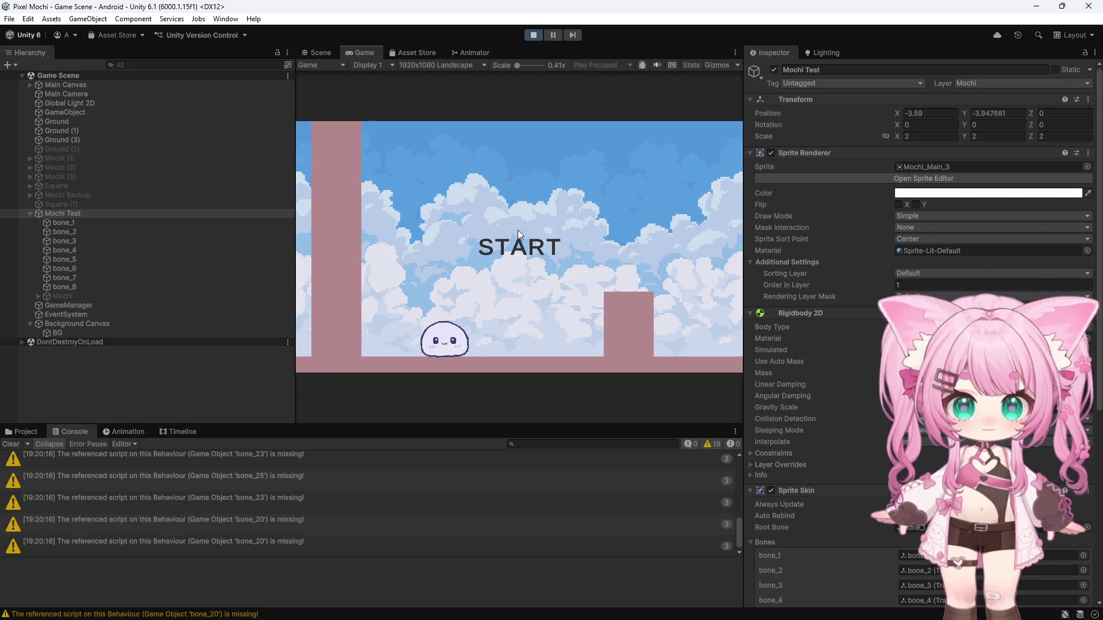
- Press START so the mochi tumbles toward the block, stop the run, and save the scene
left_click(518, 225)
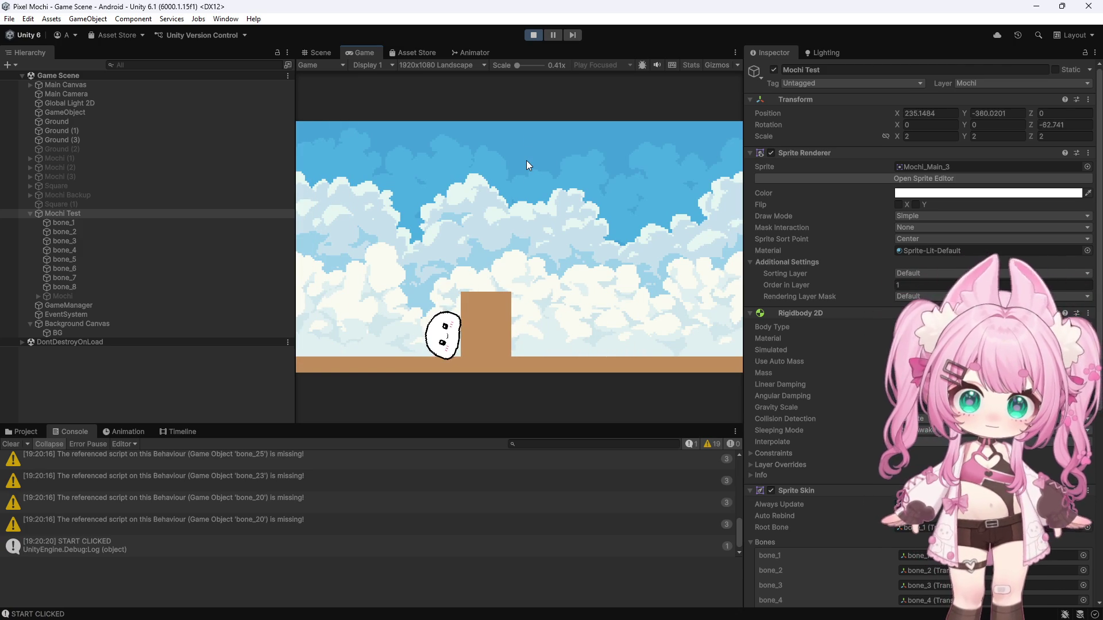
left_click(532, 35)
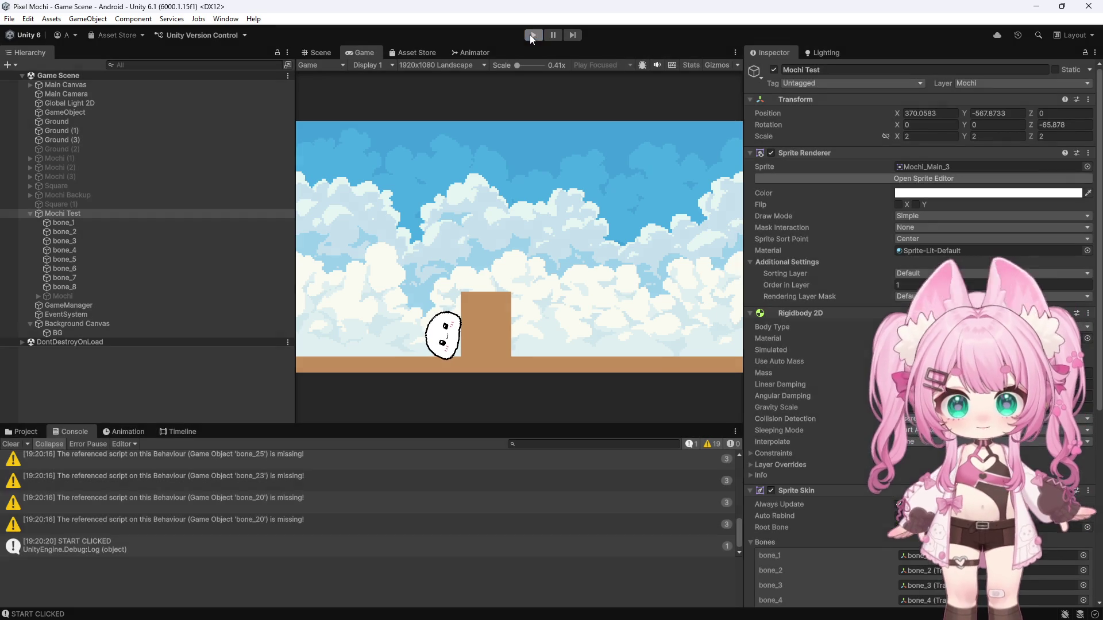
left_click(10, 22)
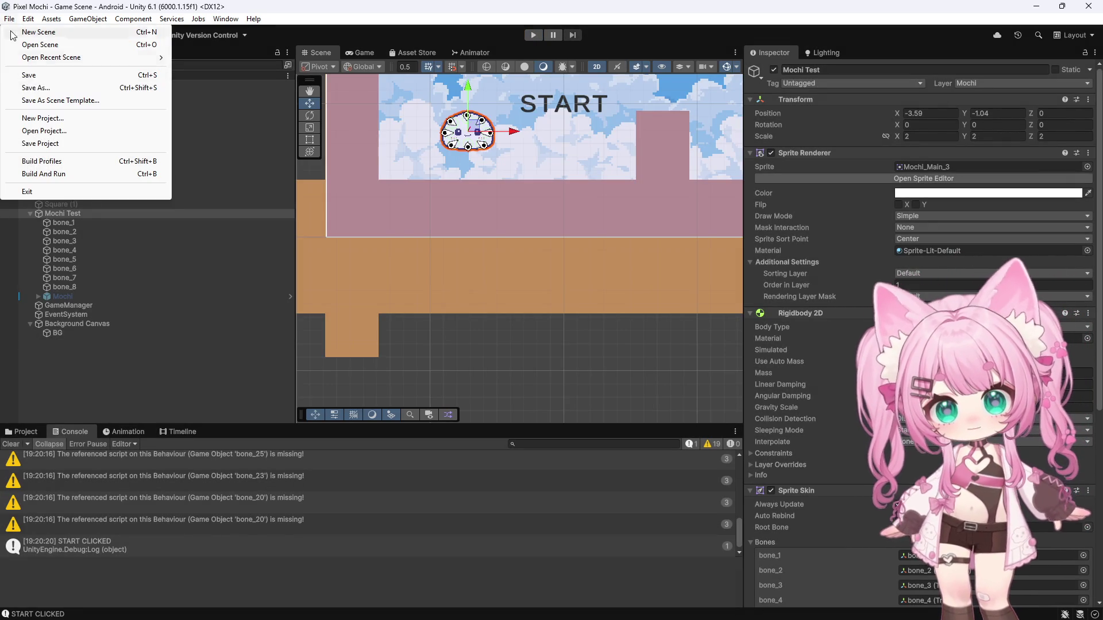
left_click(27, 79)
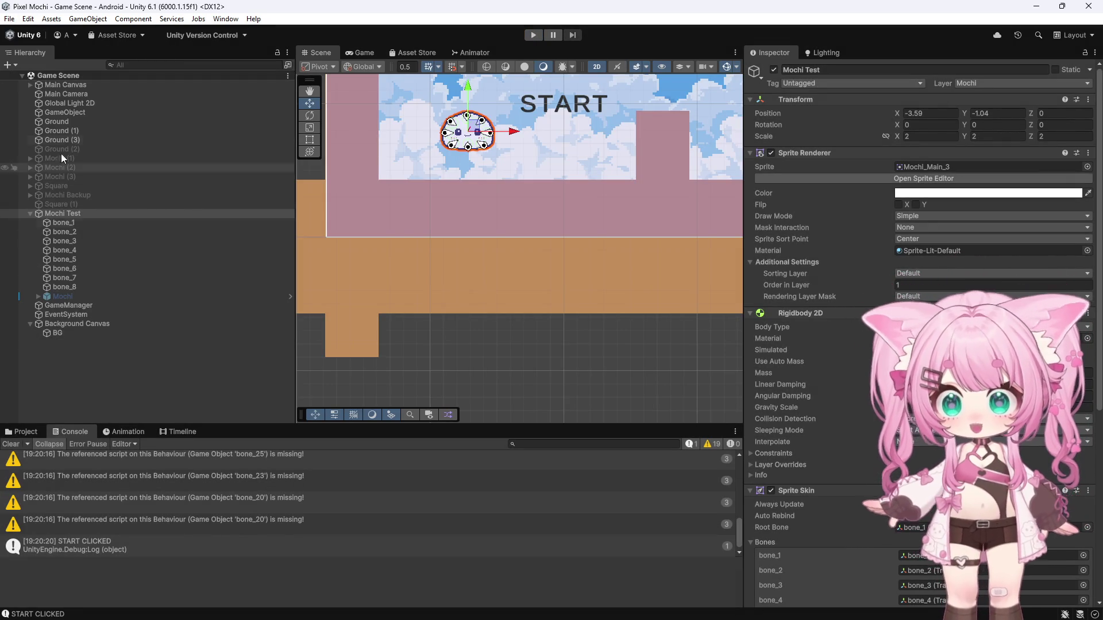
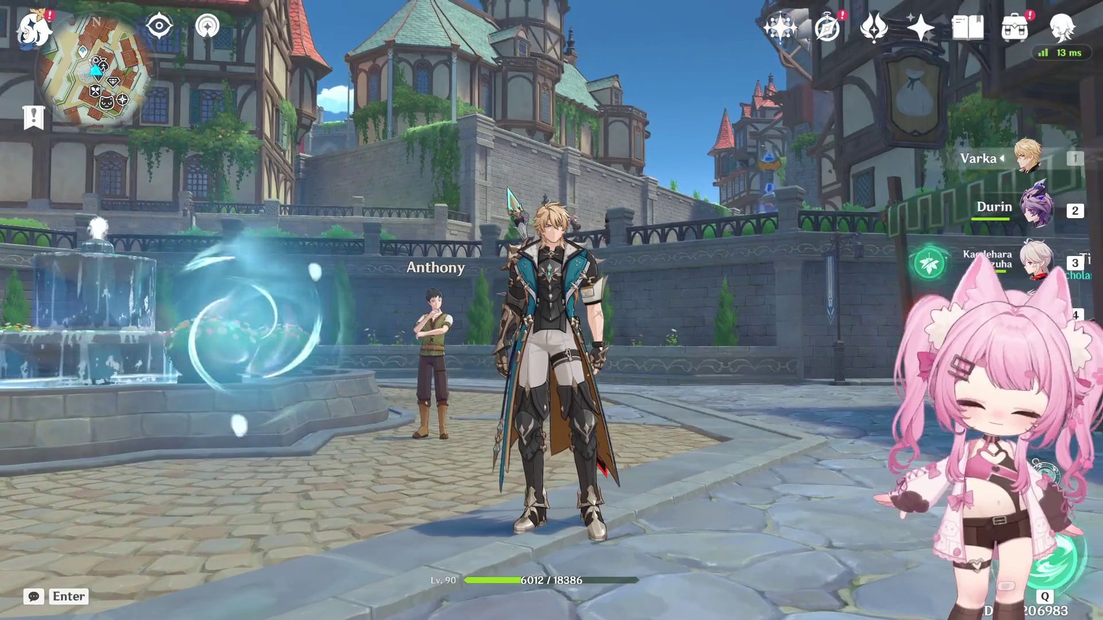
- Check the world map and the Events overview briefly, then dismiss both
key("m")
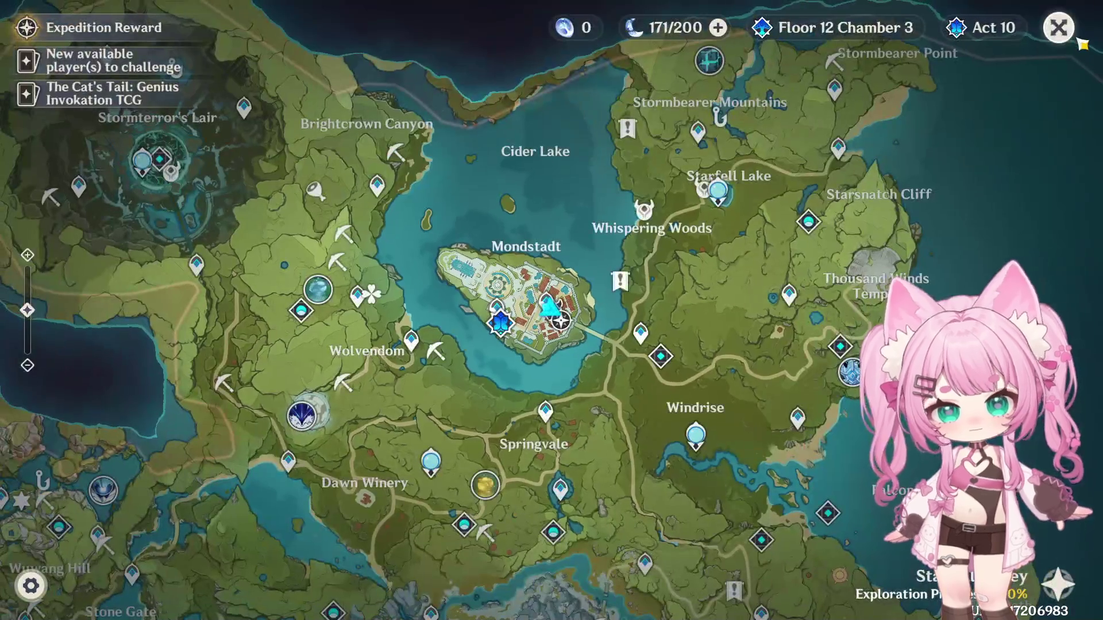
key("m")
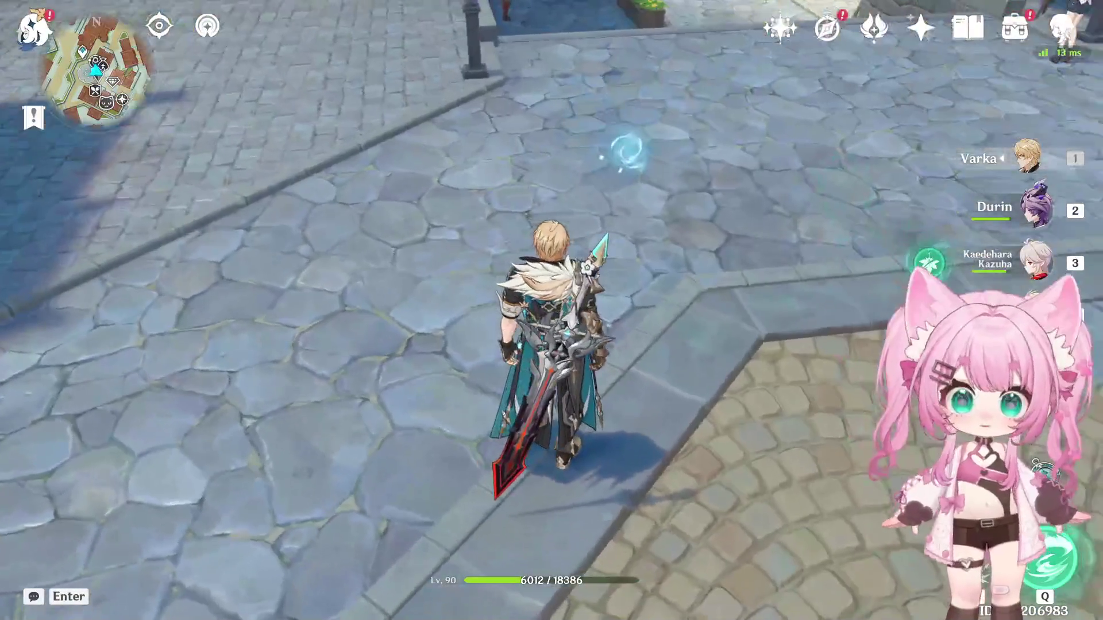
key("F1")
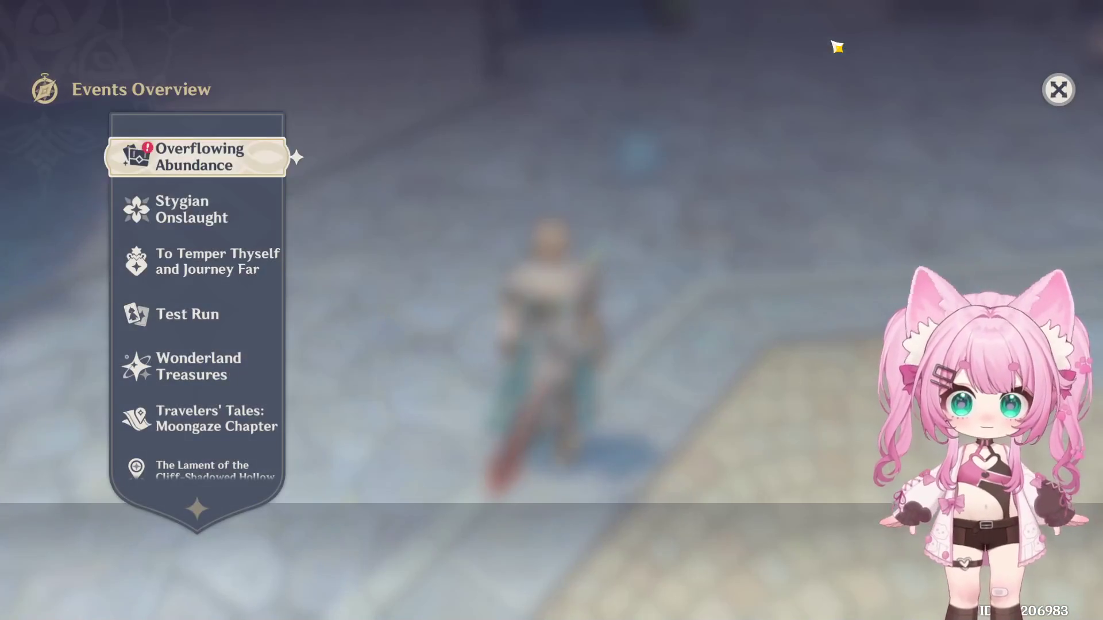
scroll(173, 316, "down", 1)
scroll(173, 315, "down", 2)
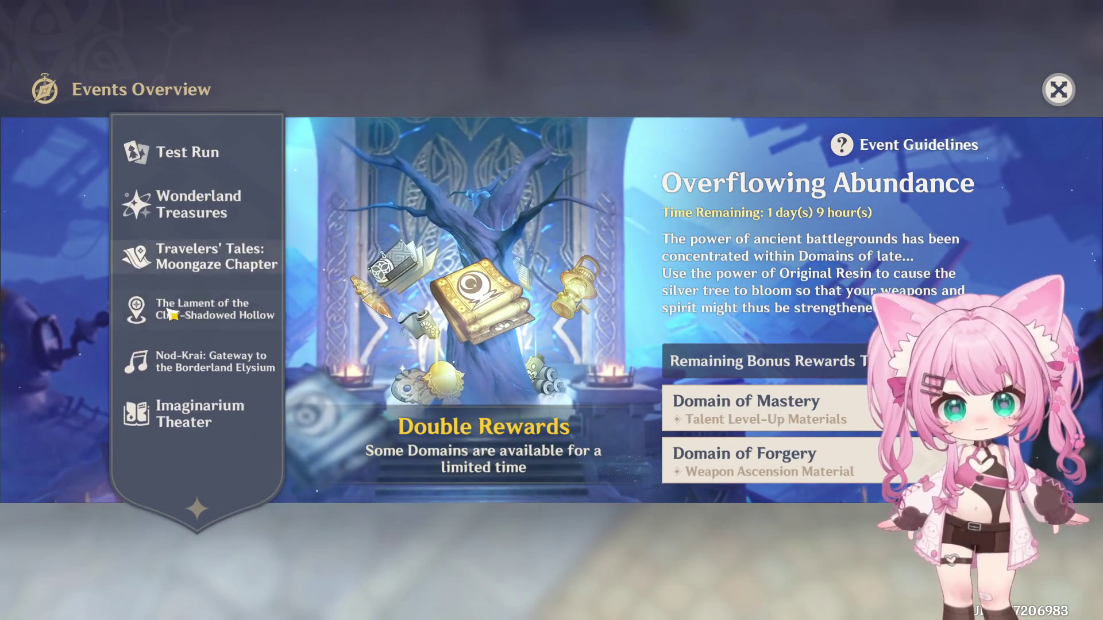
key("Escape")
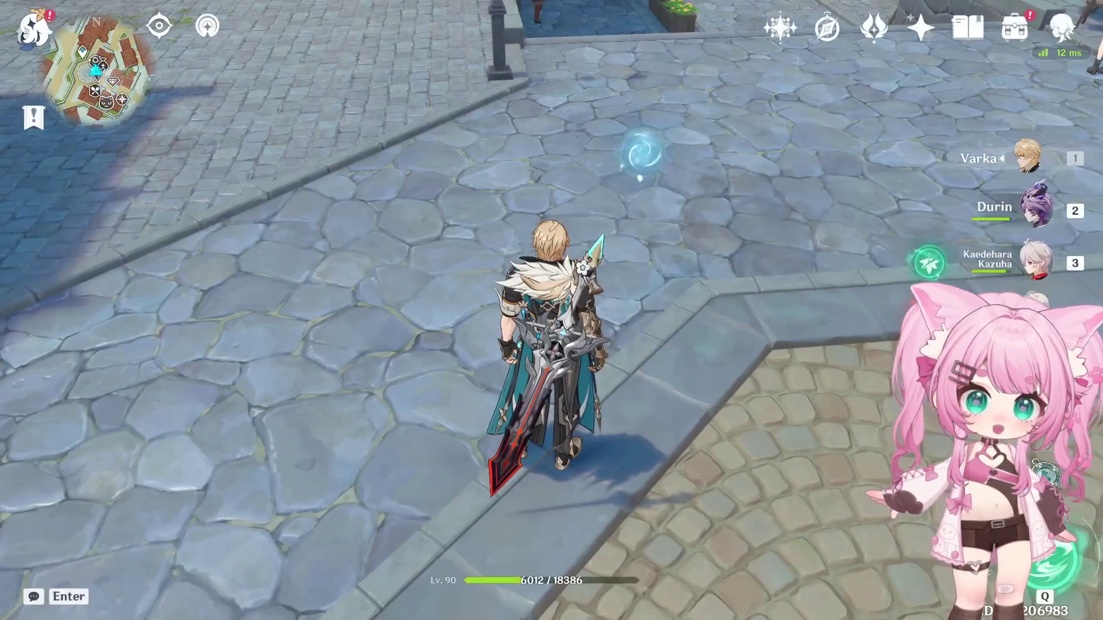
- Walk to the Mondstadt crafting bench and start its dialogue into the crafting screen
key("w")
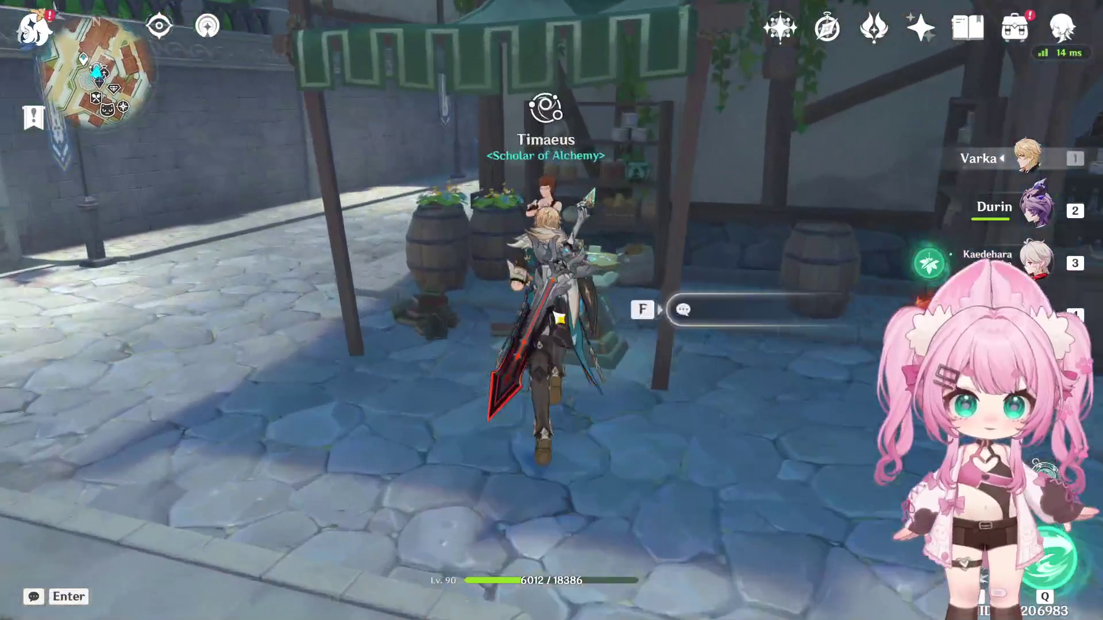
key("f")
left_click(584, 351)
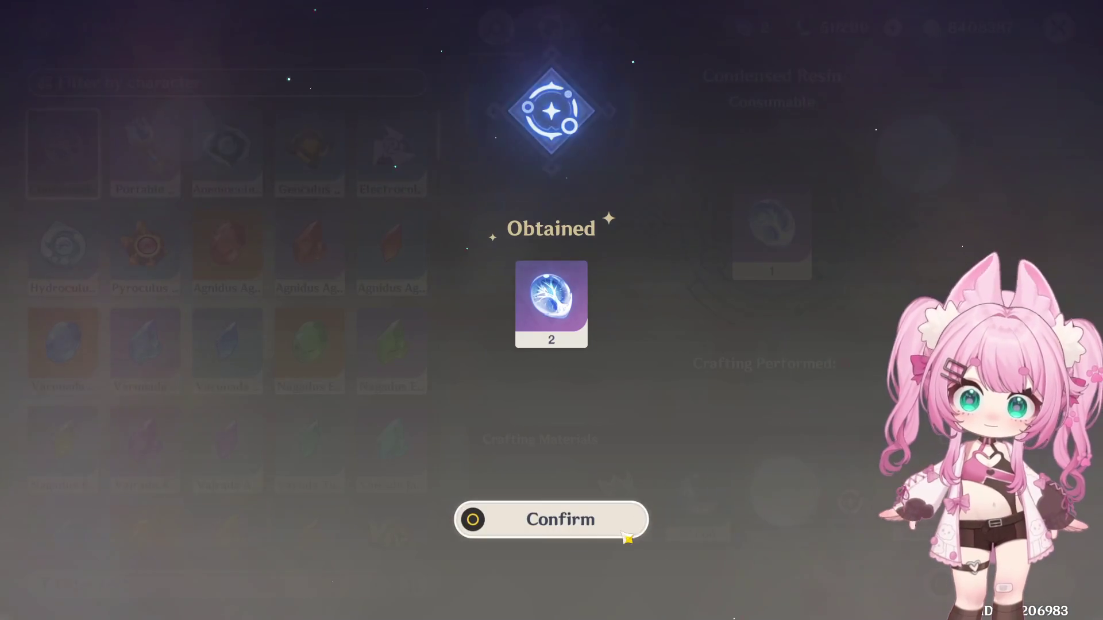
- Craft two Condensed Resin, dropping Original Resin from 171 to 51, then glance at the map
left_click(629, 530)
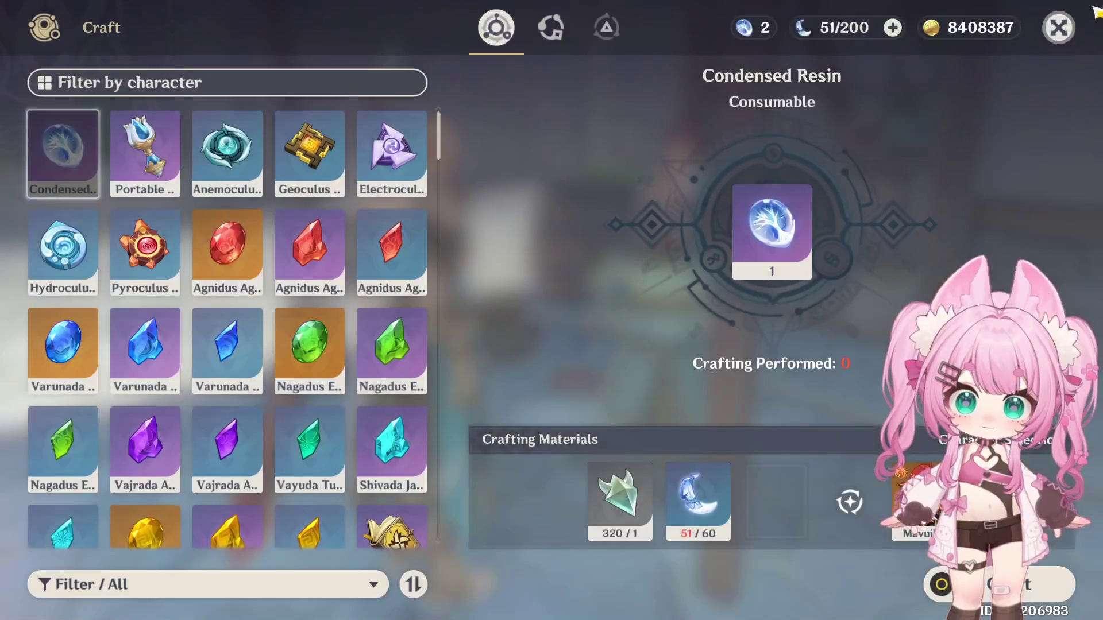
key("Escape")
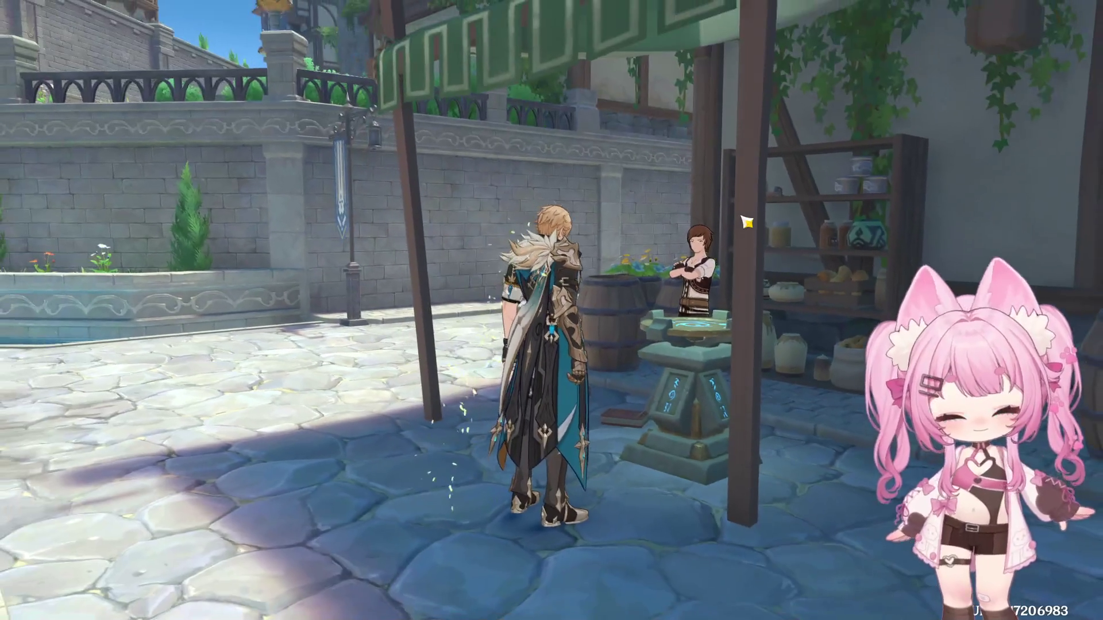
key("m")
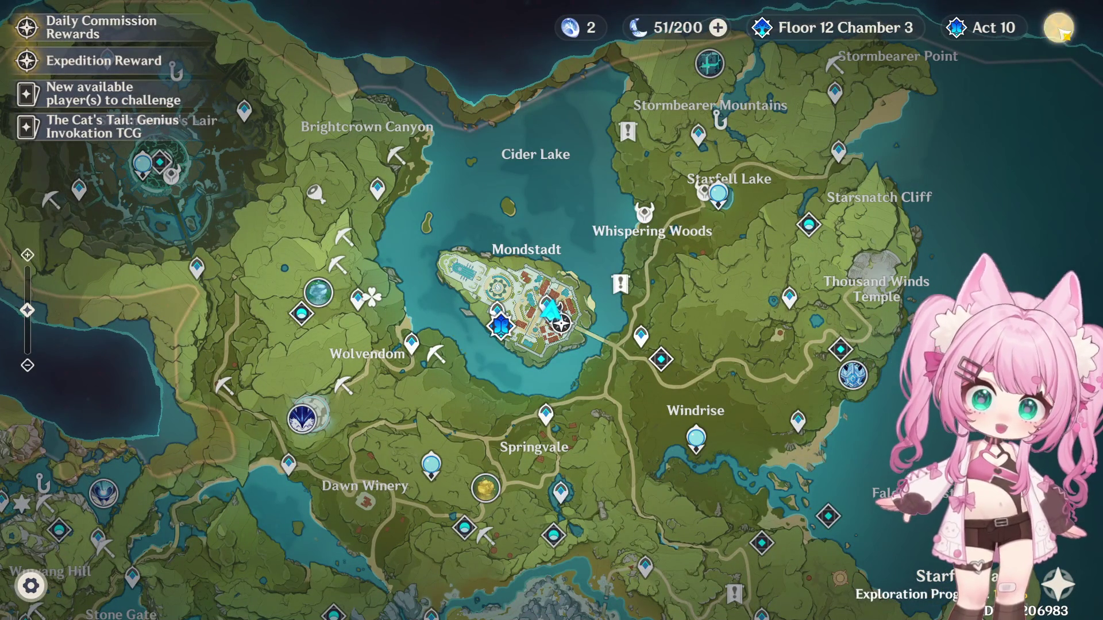
key("Escape")
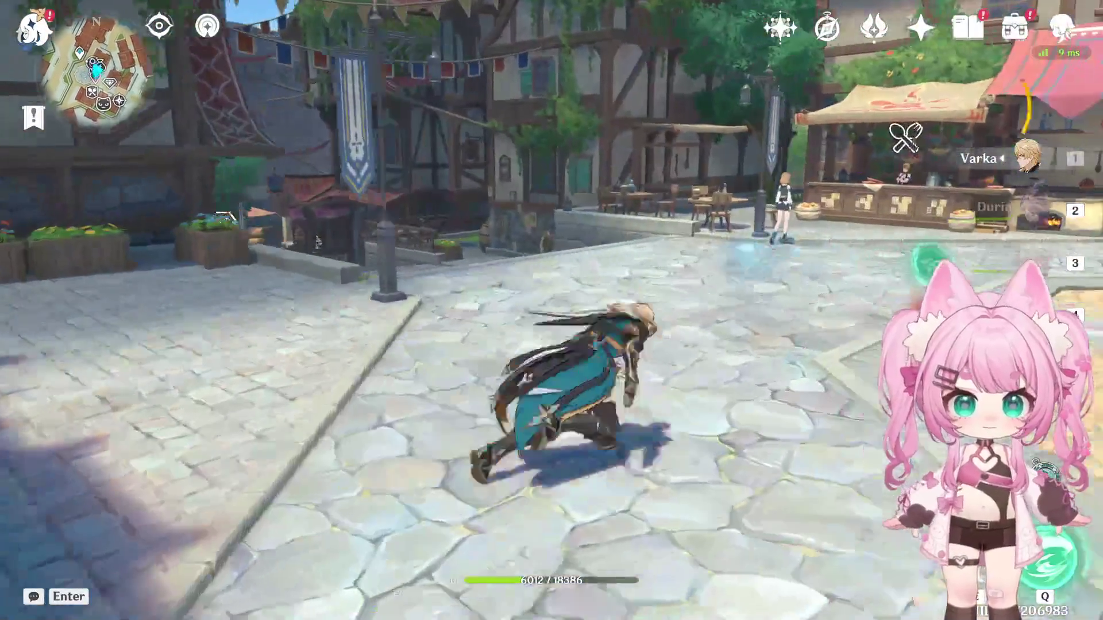
- Walk toward the buildings and bring up the Adventurer's Handbook commissions page
key("w")
key("Escape")
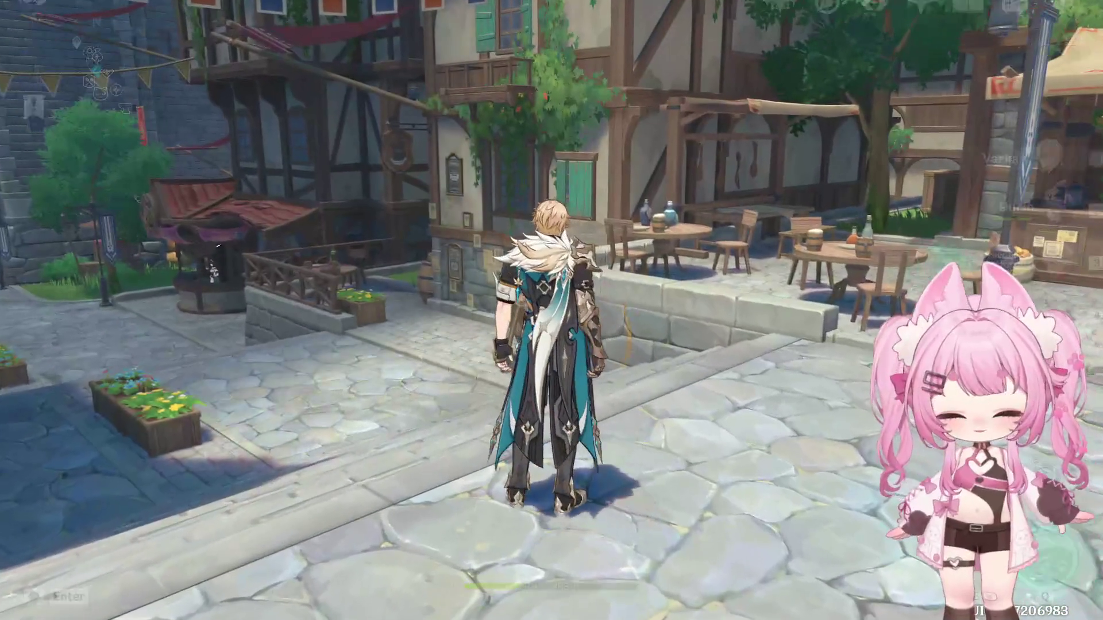
key("Escape")
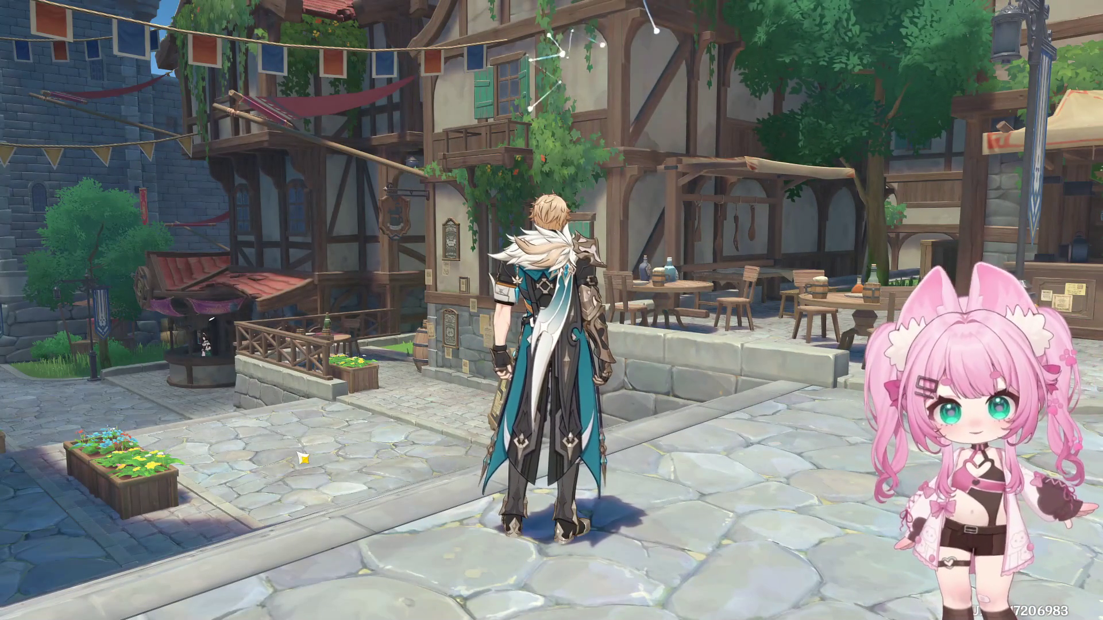
key("F1")
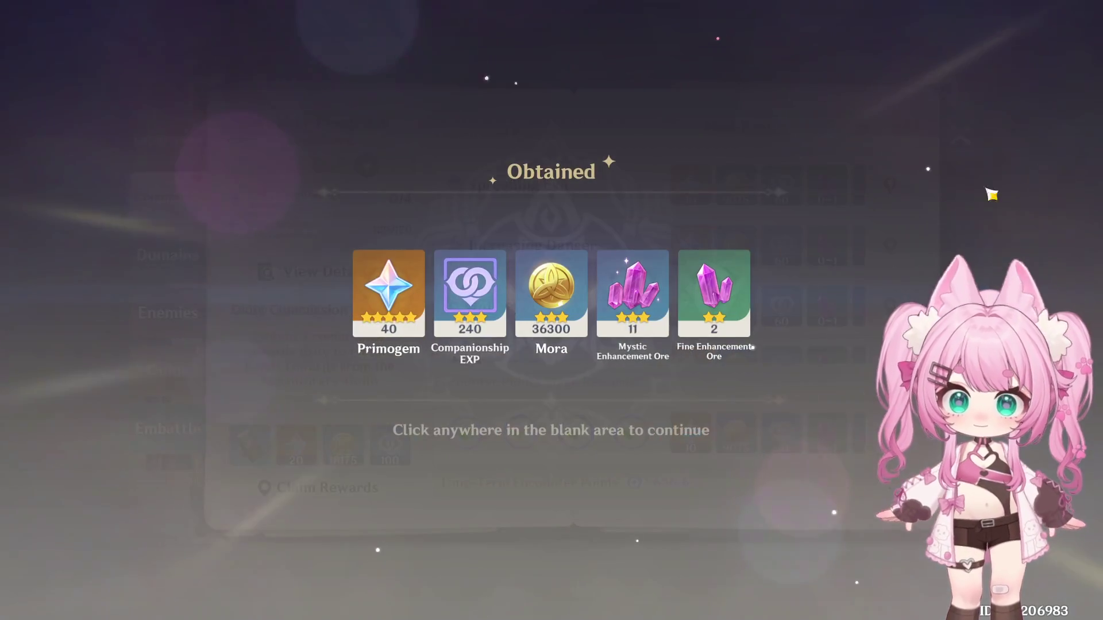
- Claim the Daily Commission Rewards in the handbook and go to the mailbox via the Paimon menu
left_click(961, 219)
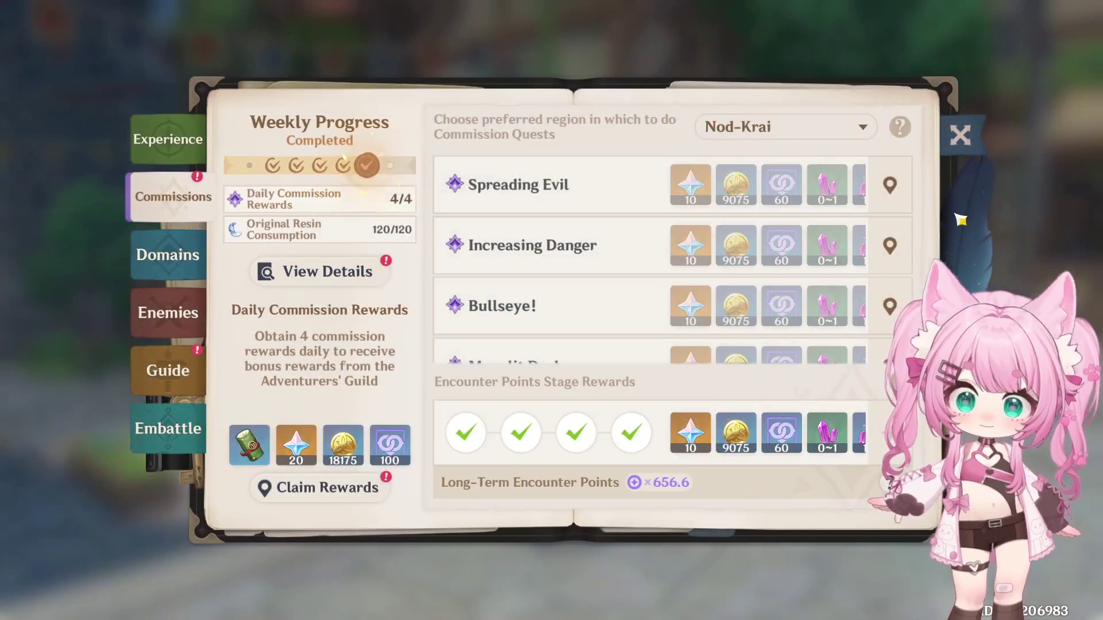
left_click(963, 135)
key("Escape")
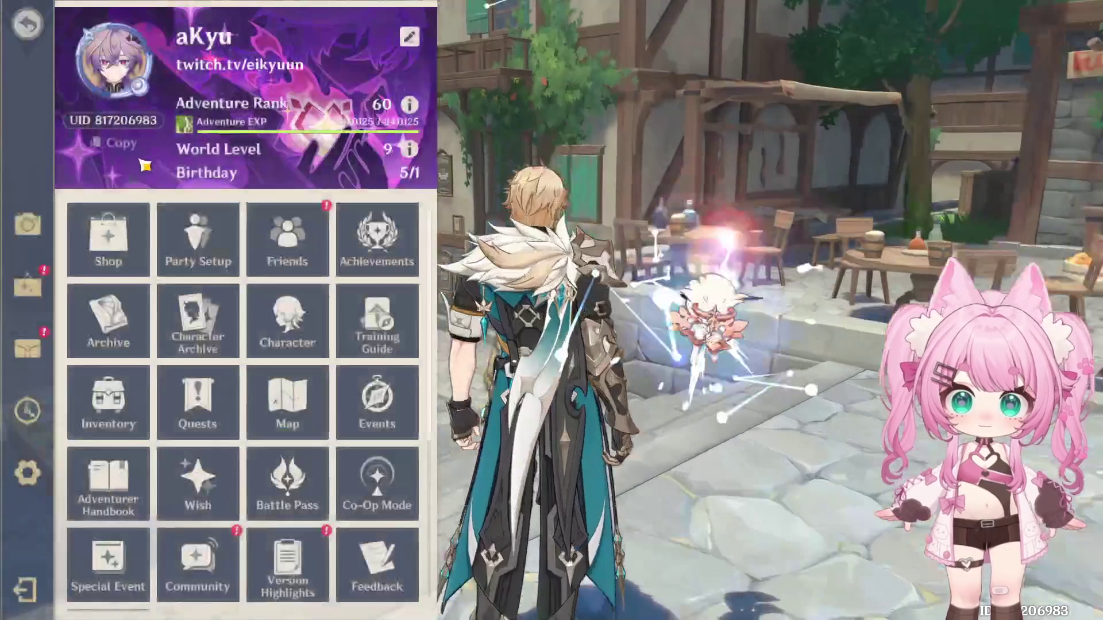
left_click(42, 352)
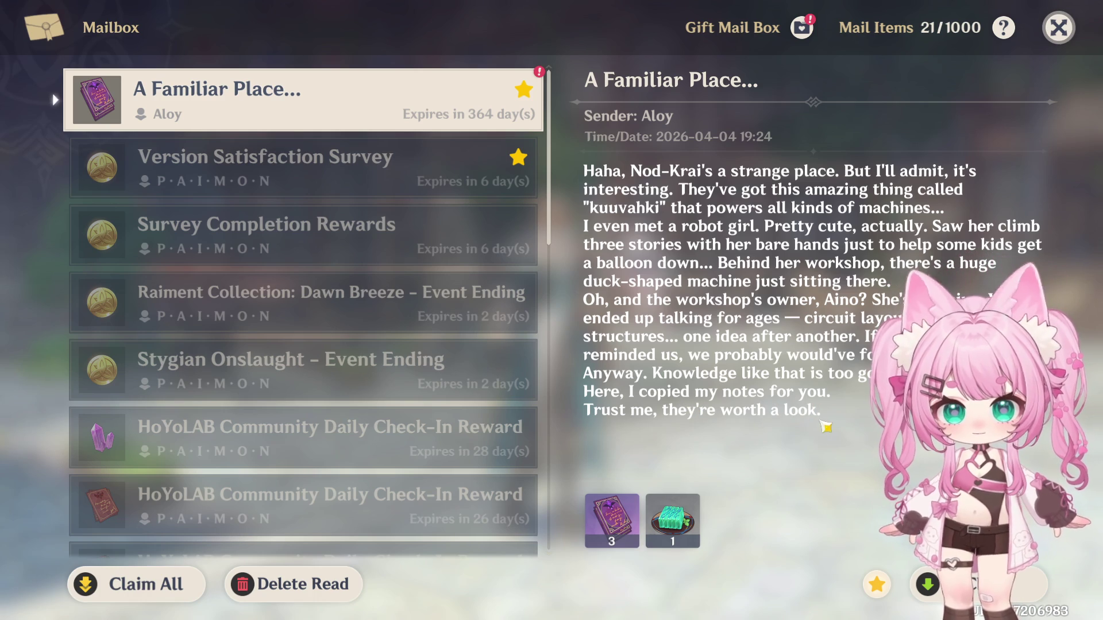
- Claim all mail attachments, including Aloy's Hero's Wit and Satiety Gel, and return to play
left_click(974, 585)
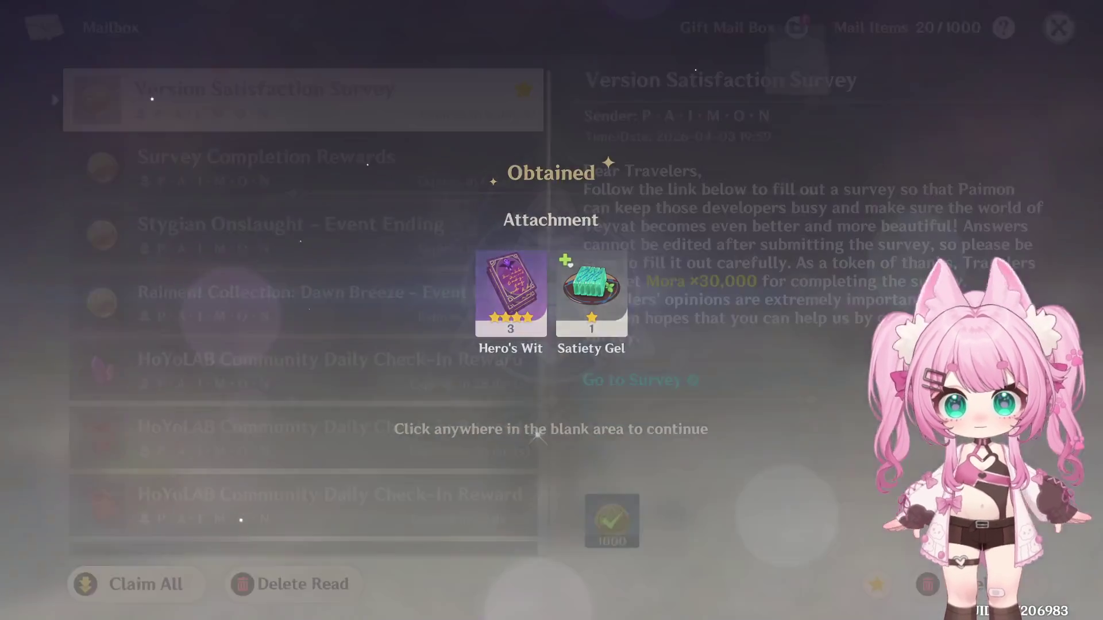
left_click(1073, 22)
key("Escape")
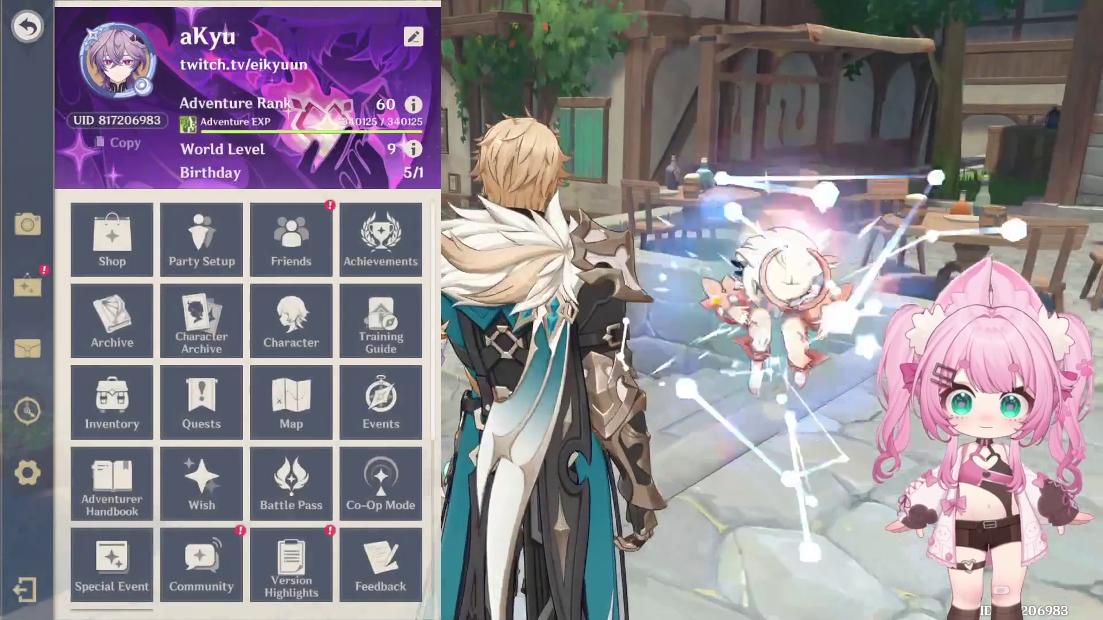
key("Escape")
- Run to Katheryne's counter and claim the daily commission reward from her
key("w")
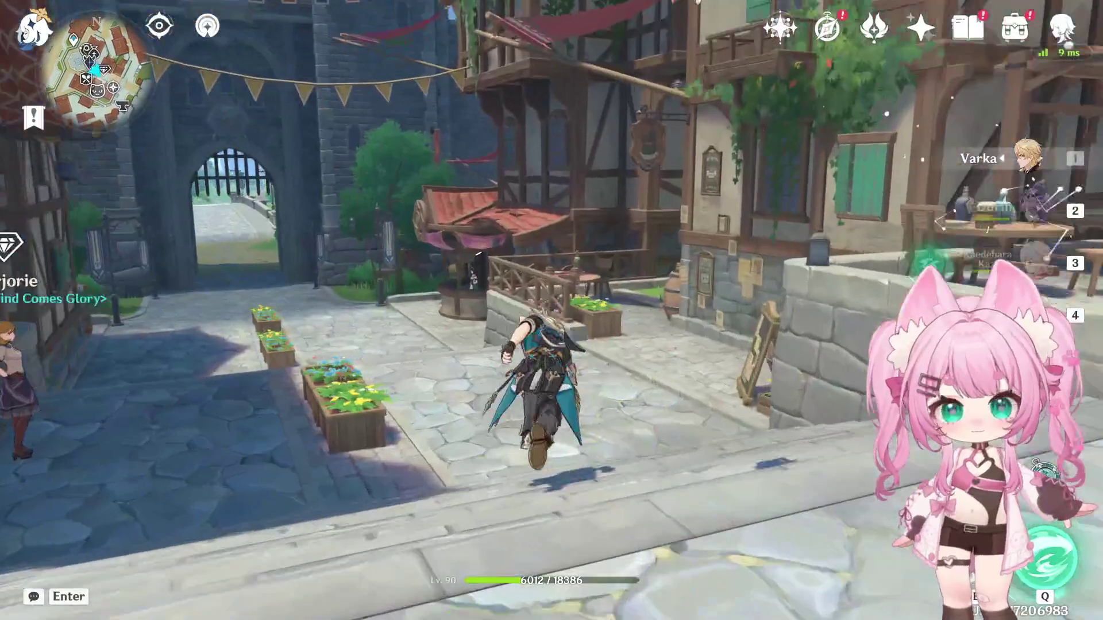
key("w")
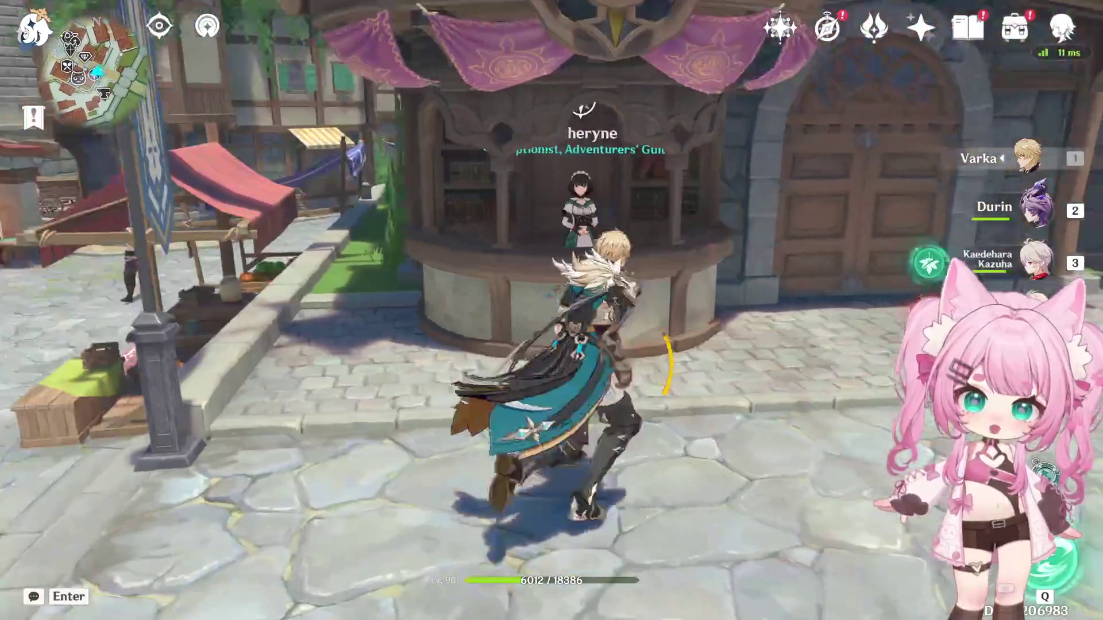
key("f")
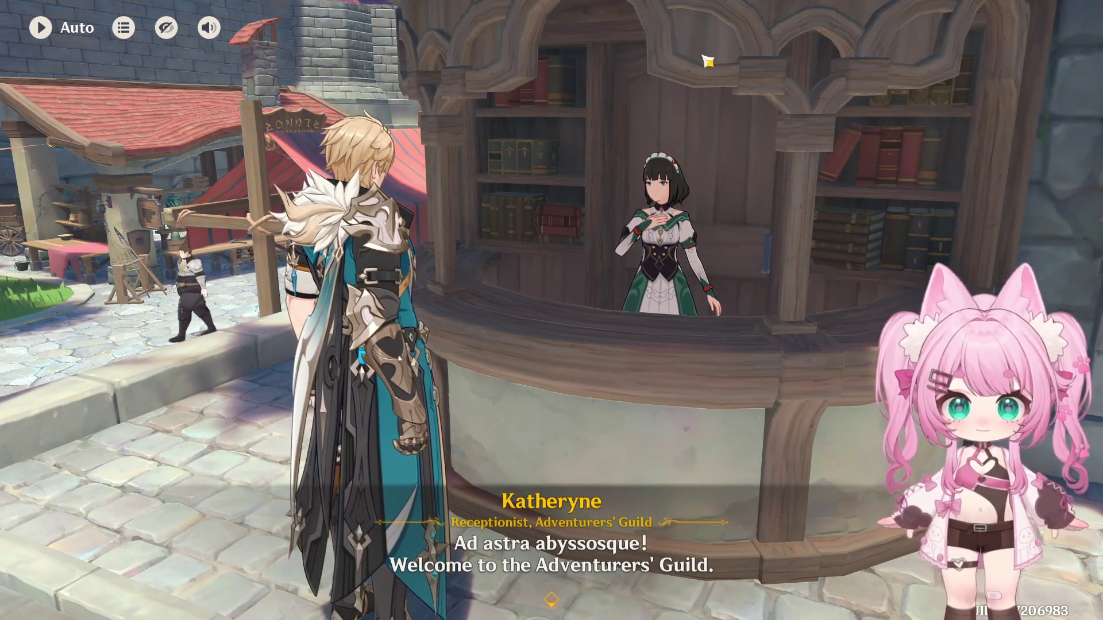
key("f")
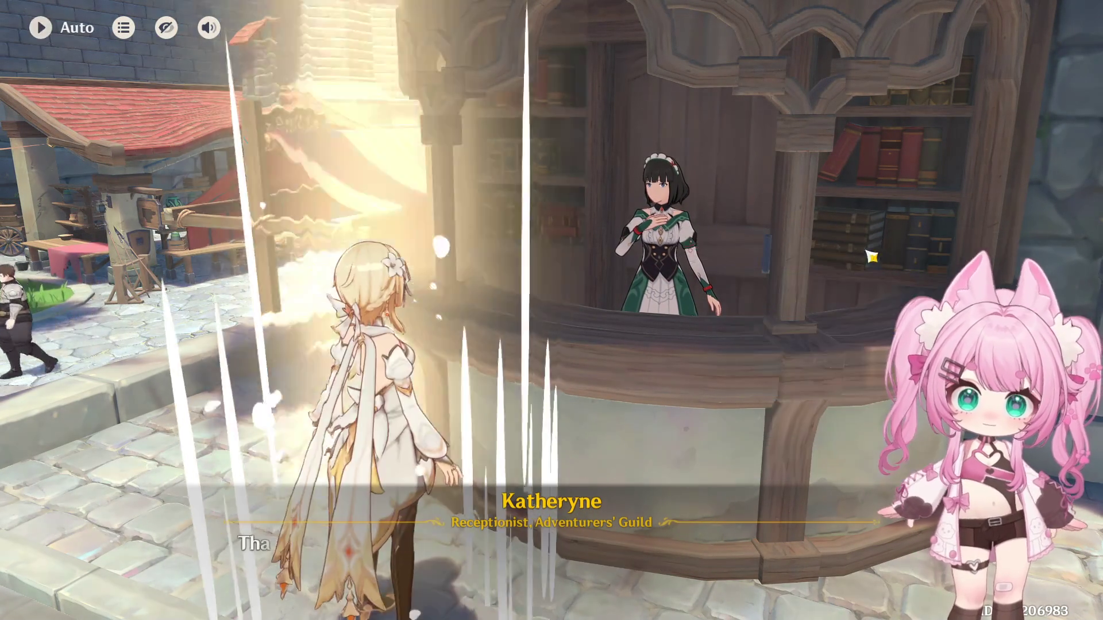
left_click(726, 256)
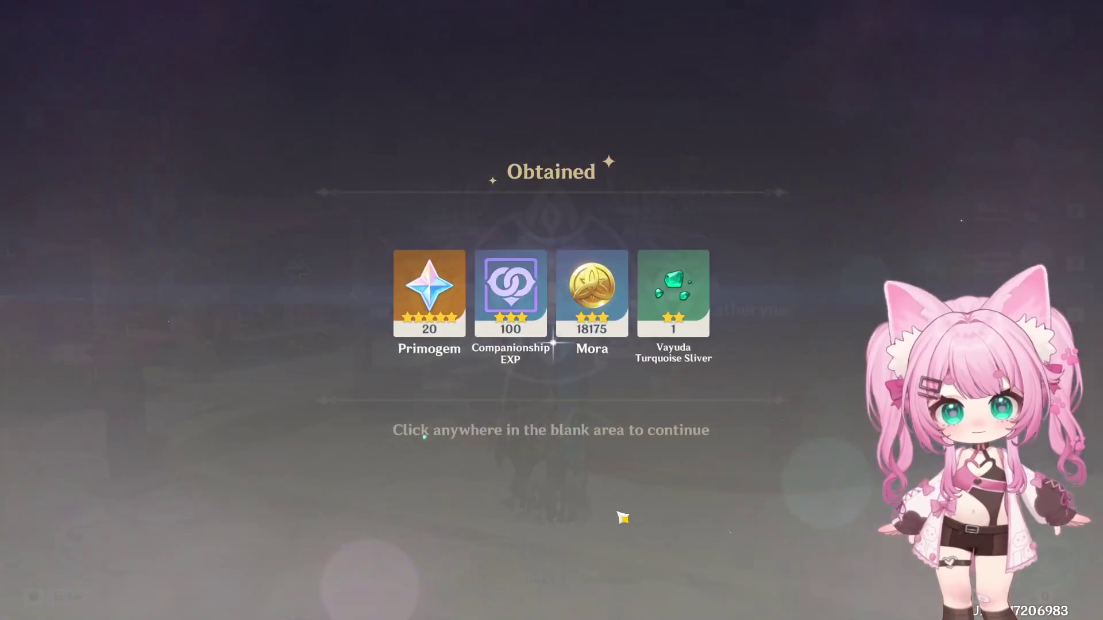
left_click(623, 518)
- Collect all finished expedition rewards and dispatch the same characters again, reaching 5/5
key("f")
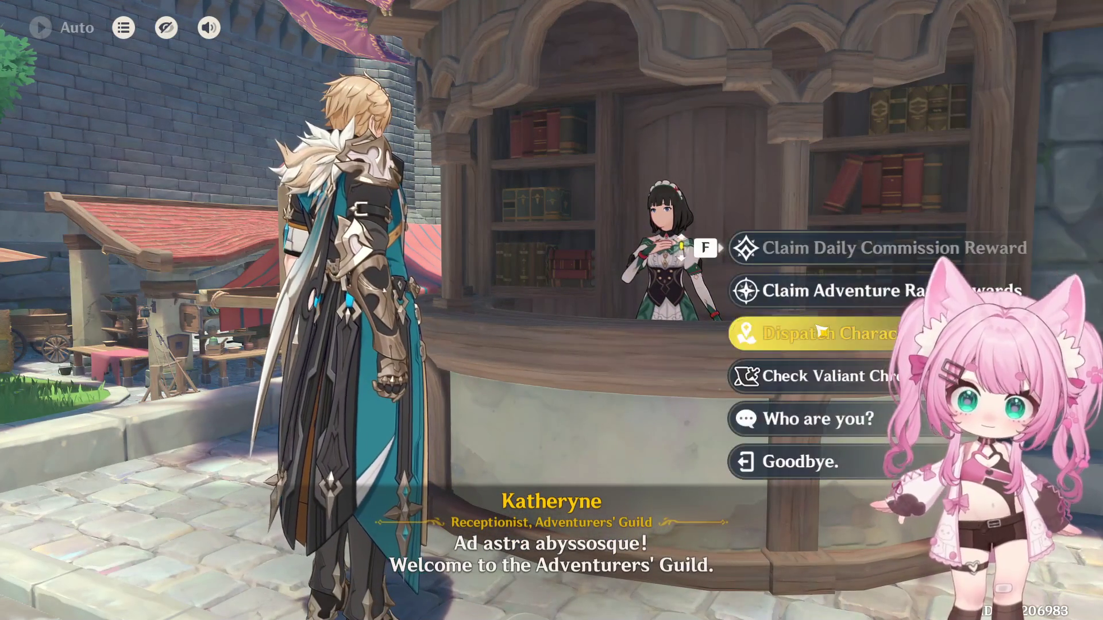
left_click(792, 339)
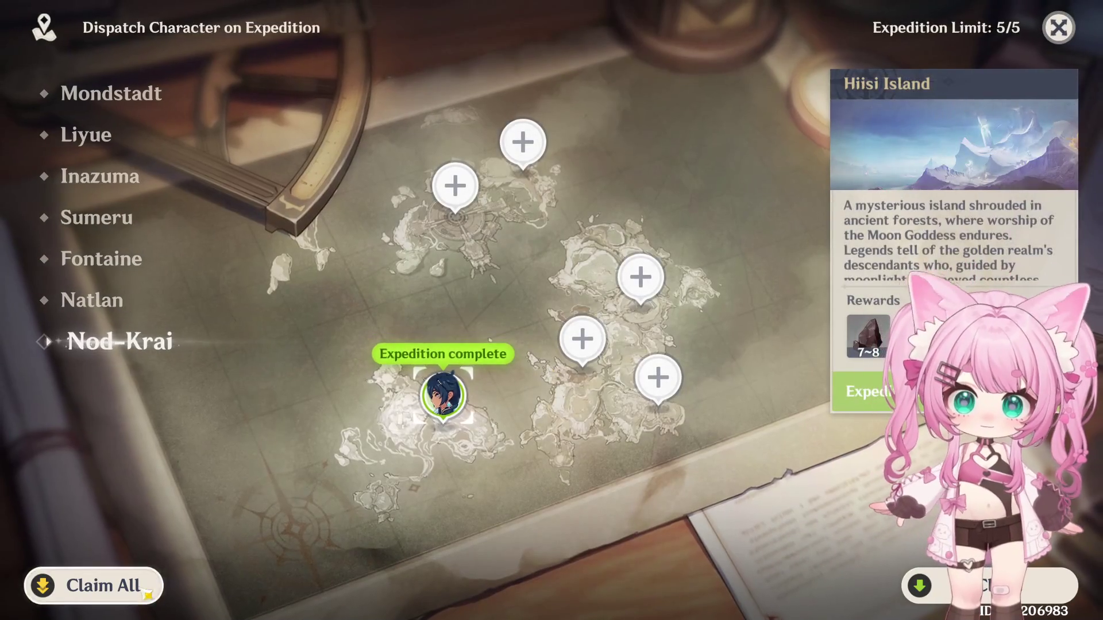
left_click(79, 585)
left_click(658, 586)
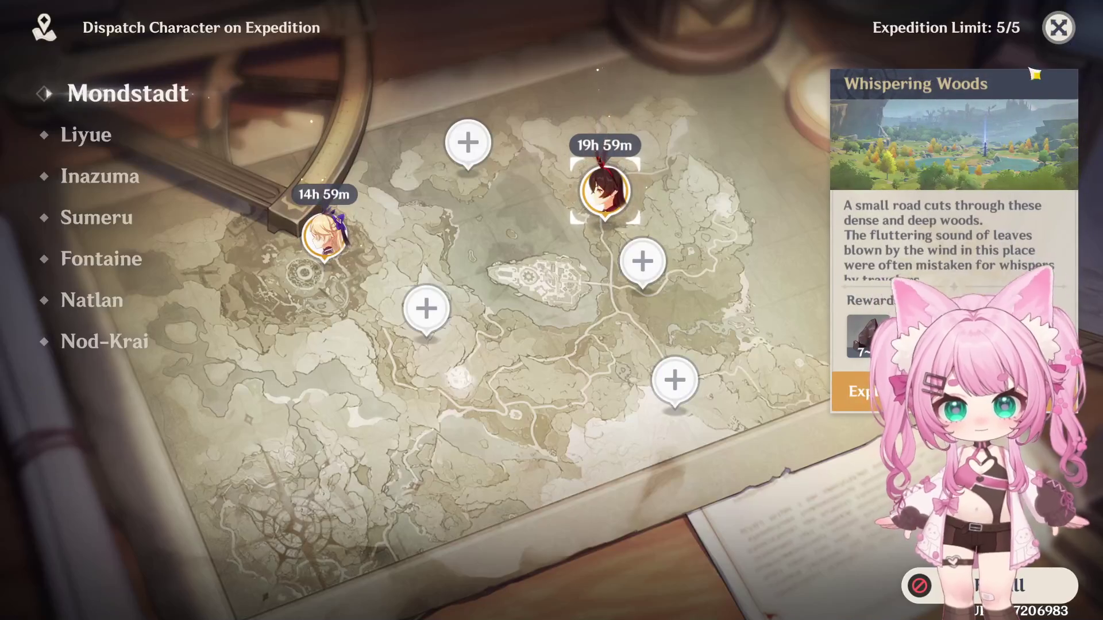
key("Escape")
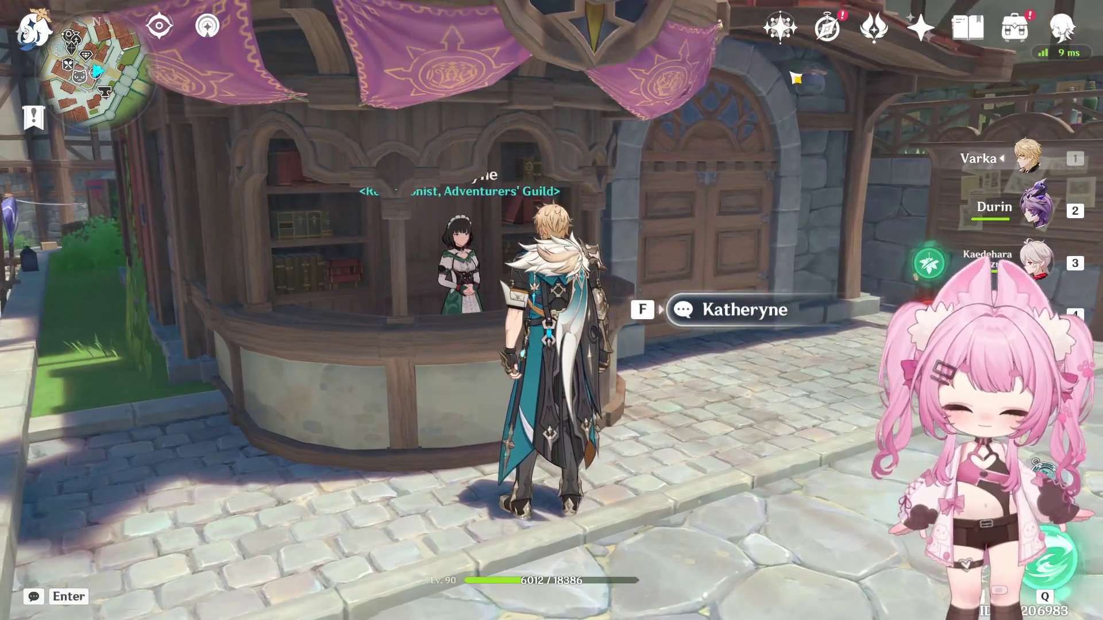
- Claim the Sanctifying Elixir from the To Temper Thyself event, then bring up the world map
key("f")
key("F5")
left_click(278, 257)
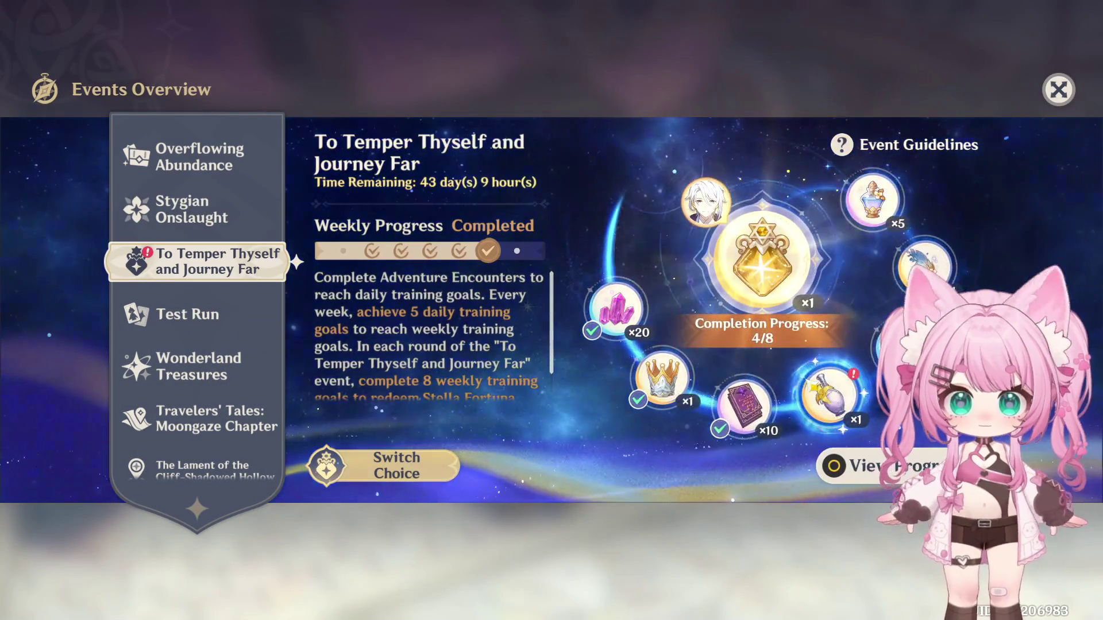
left_click(829, 392)
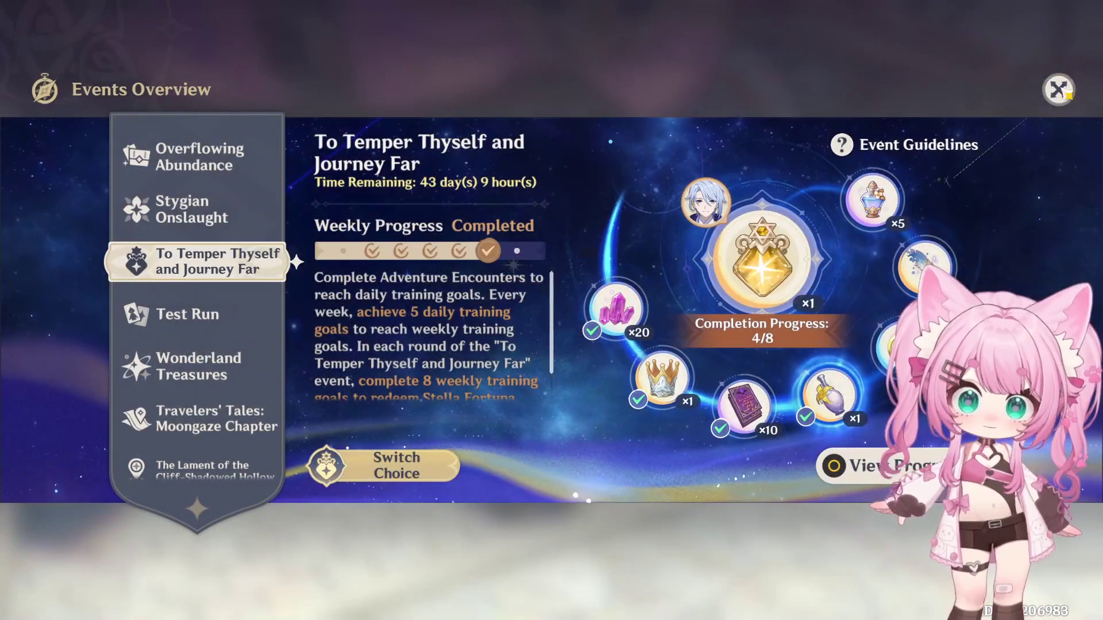
key("Escape")
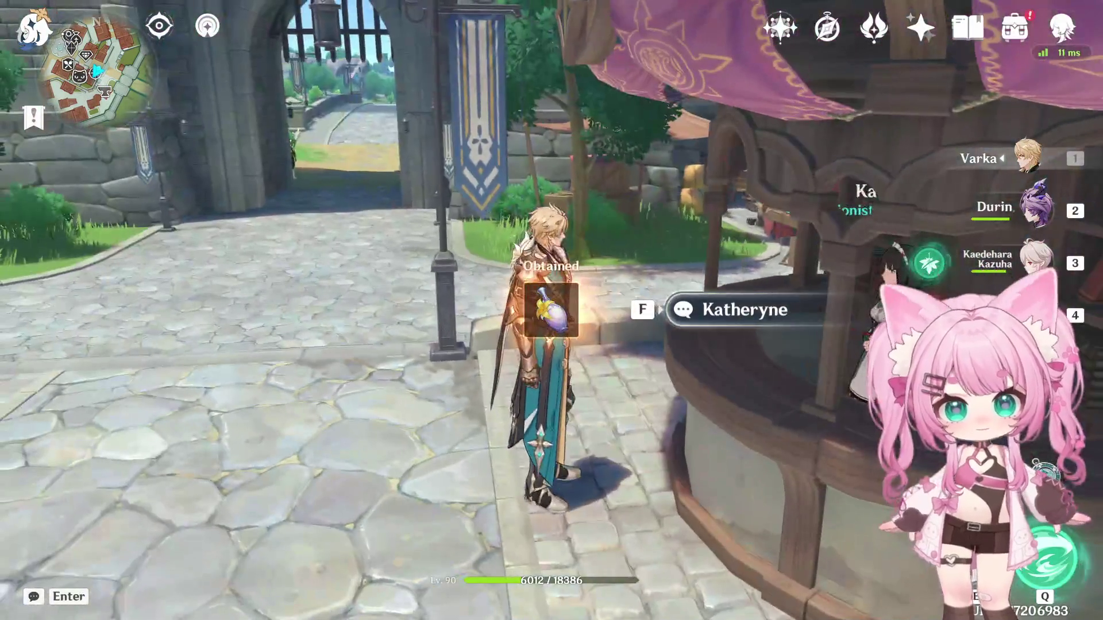
key("m")
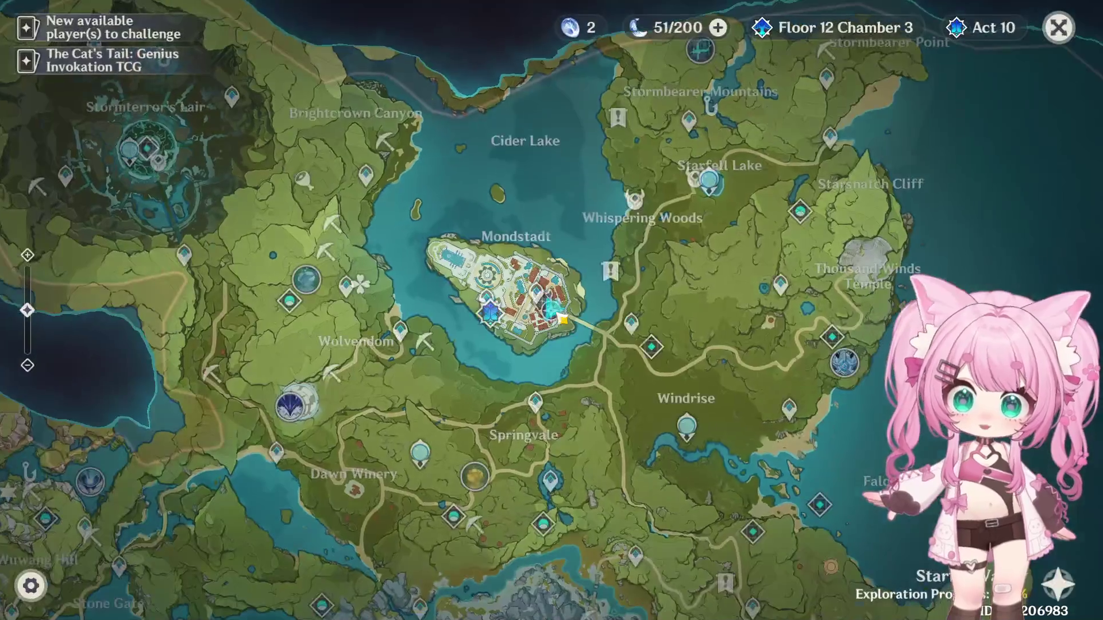
- Locate the Blossom of Wealth ley line outcrop and teleport to the nearby Anemo Statue of The Seven
left_click_drag(517, 432, 703, 95)
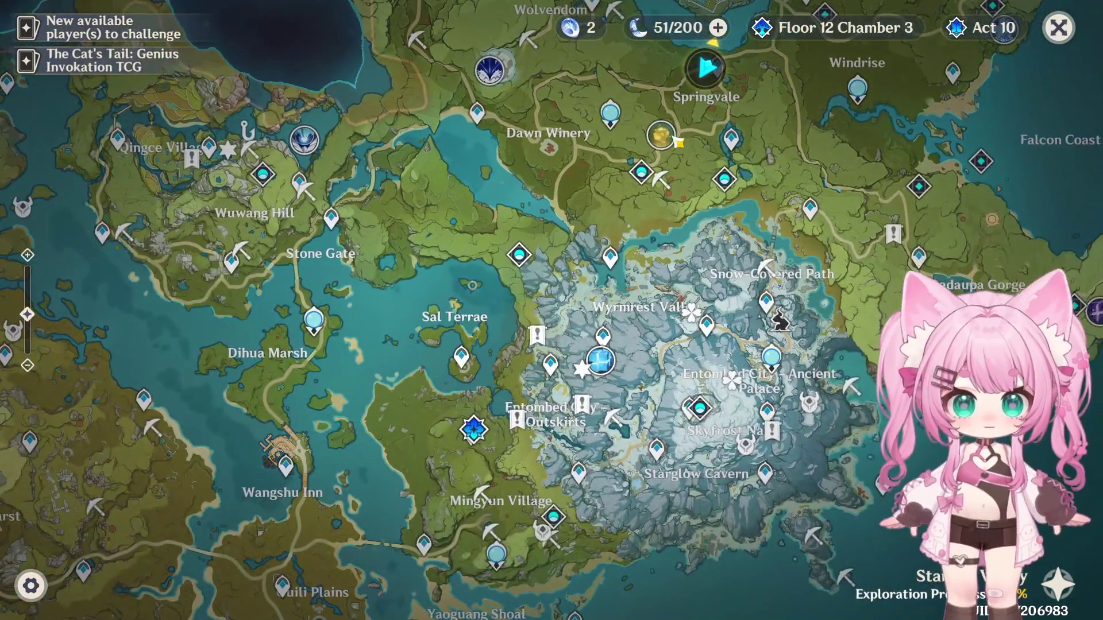
left_click(660, 135)
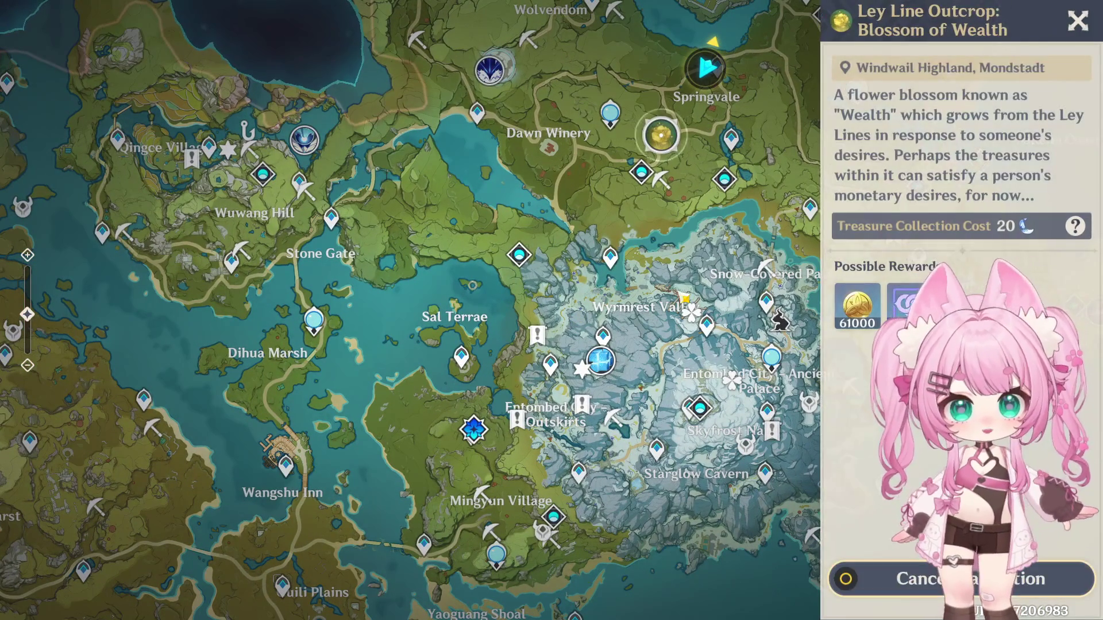
left_click(610, 112)
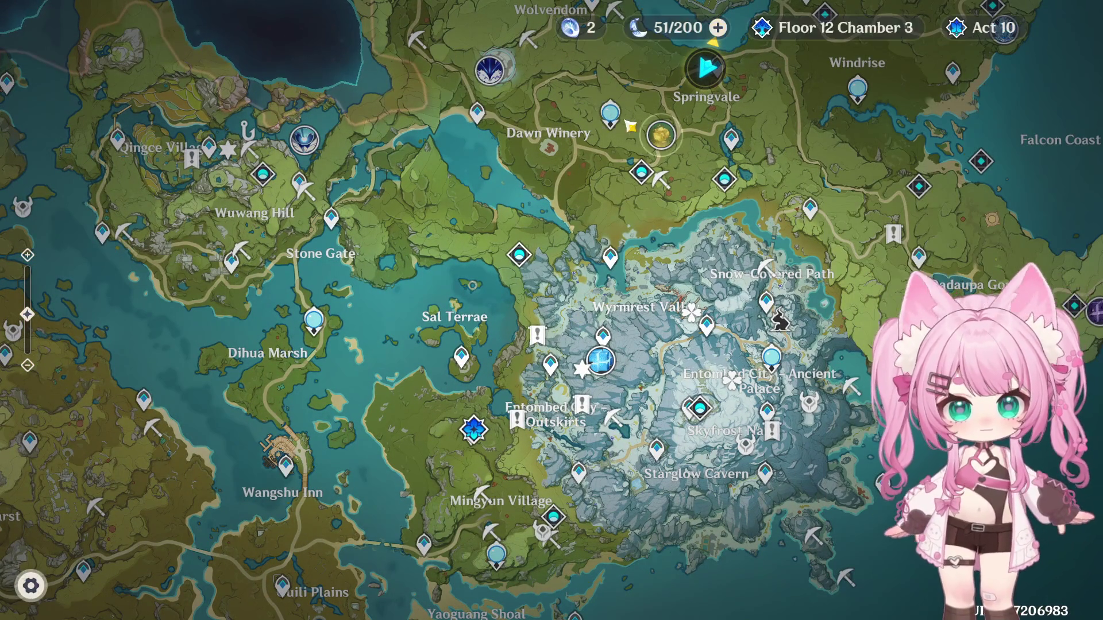
left_click(610, 112)
left_click(961, 579)
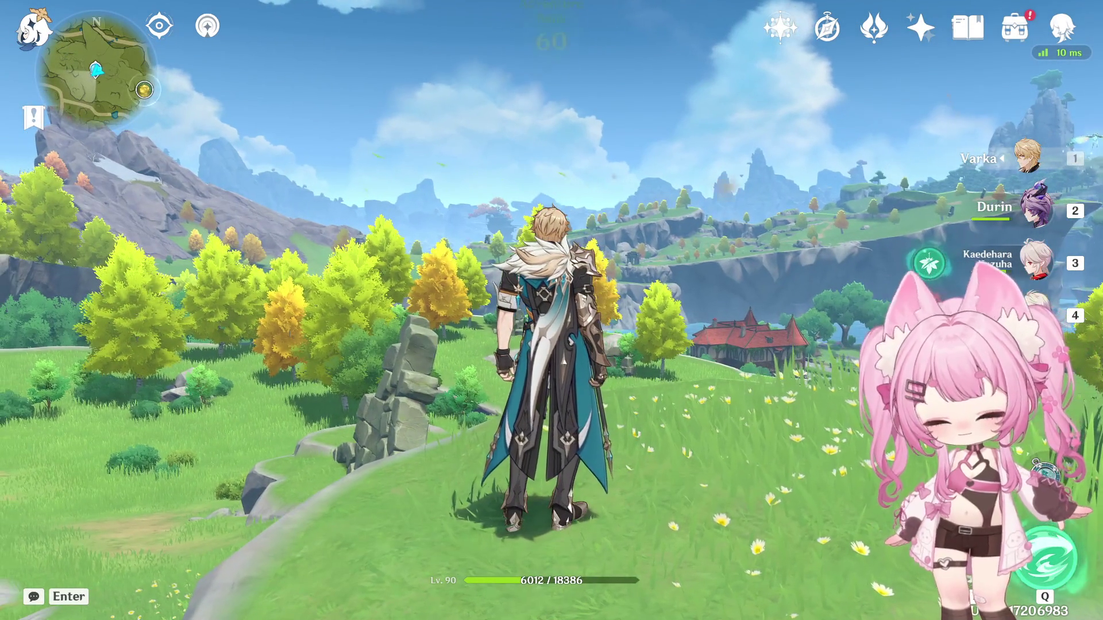
- Sprint across the Mondstadt grassland toward the ley line outcrop
key("w")
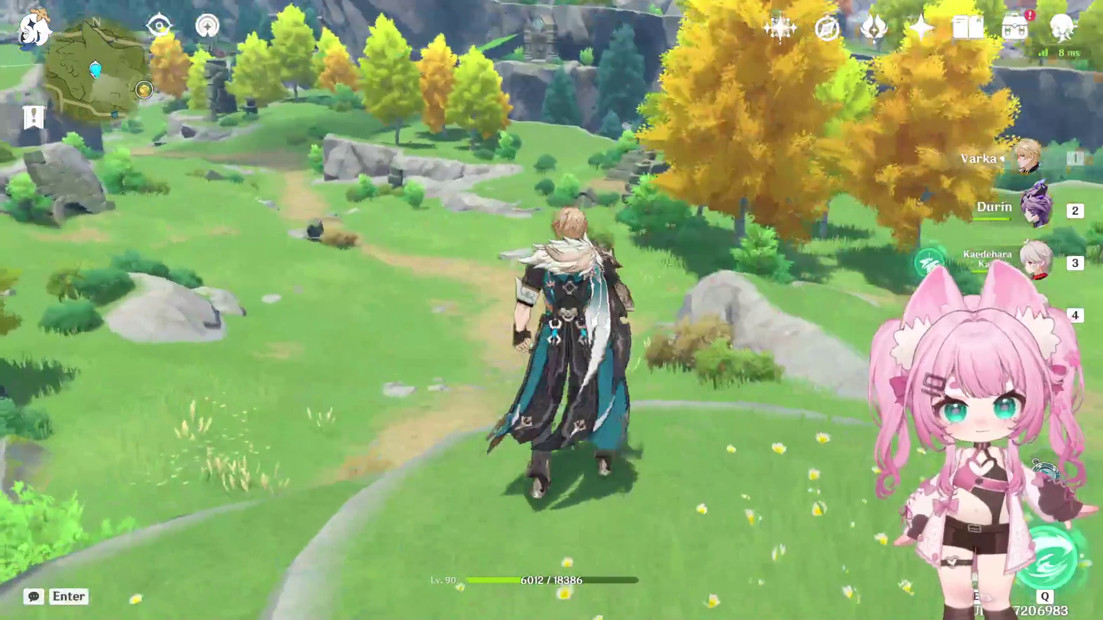
key("shift")
key("w")
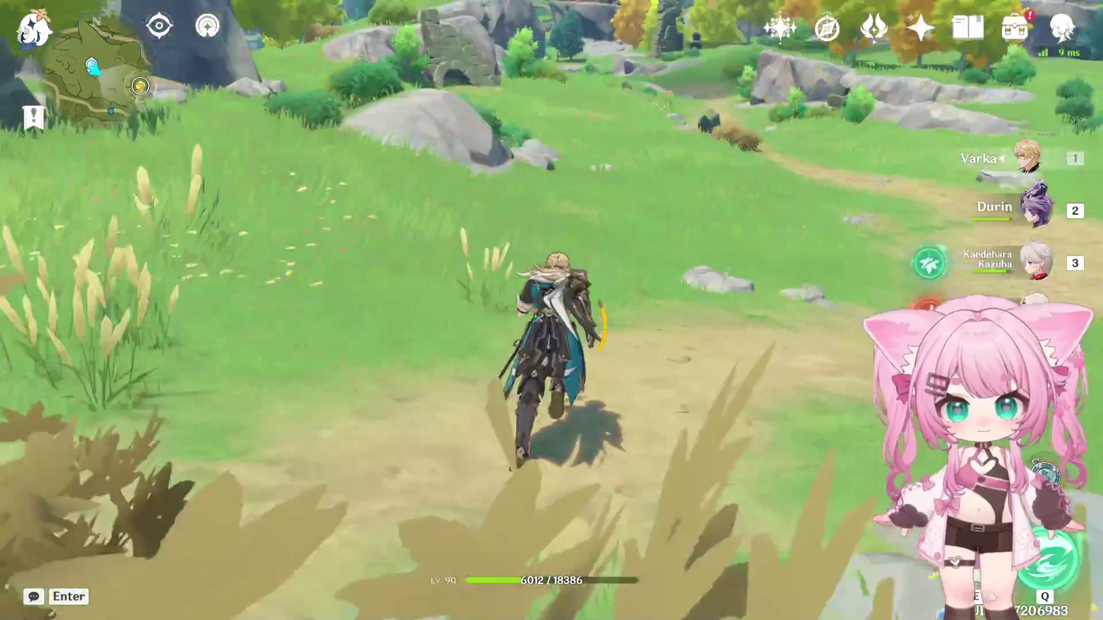